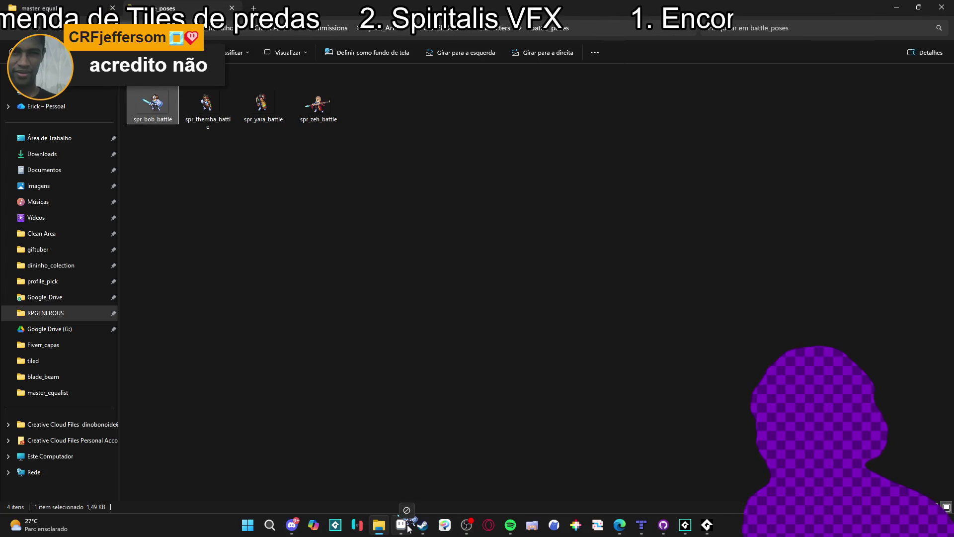
Bring spr_bob_battle.png from the battle_poses folder into Aseprite, showing the knight sprite
{"action": "scroll", "coordinate": [623, 218], "scroll_direction": "up", "scroll_amount": 4}
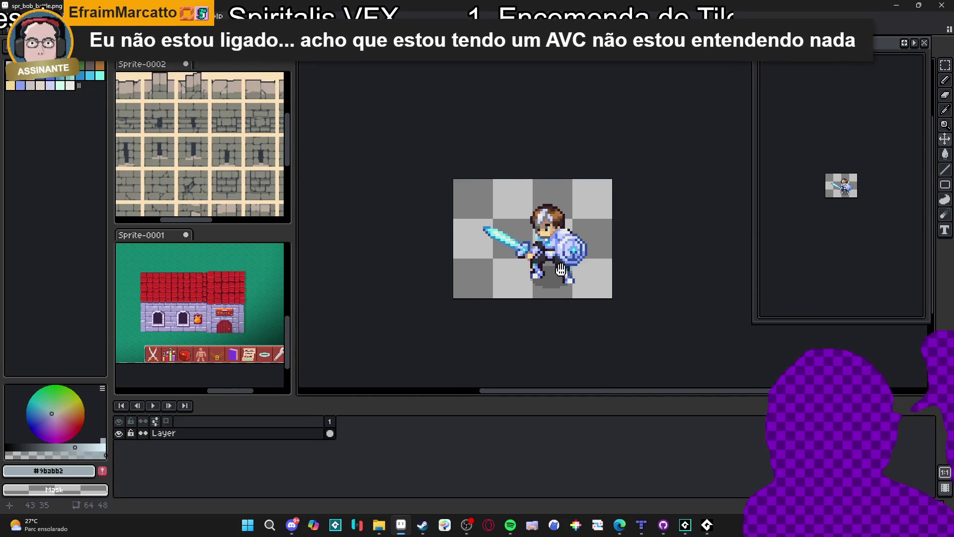
Resize the spr_bob_battle canvas from 64×48 to 90×86 px and recentre the view
{"action": "scroll", "coordinate": [572, 263], "scroll_direction": "up", "scroll_amount": 1}
{"action": "key", "text": "ctrl+alt+c"}
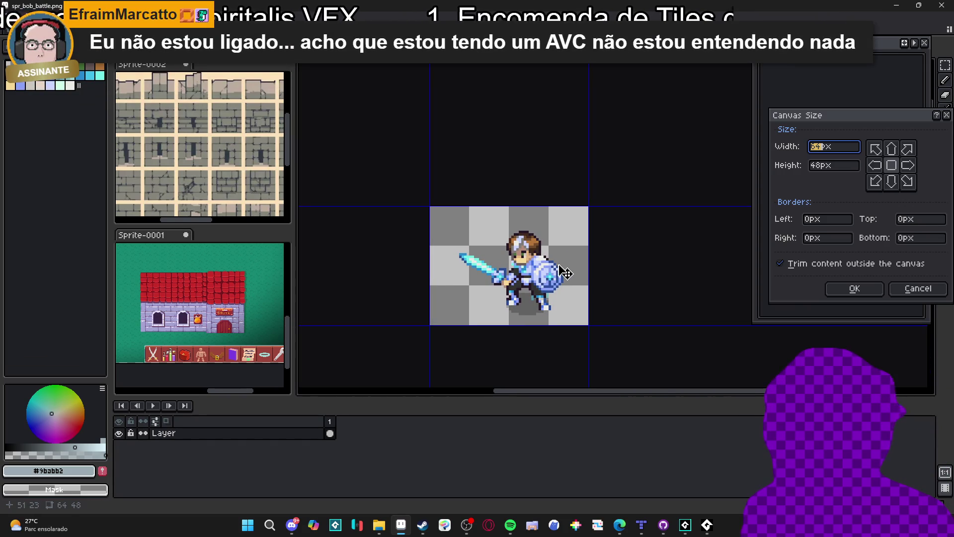
{"action": "type", "text": "72"}
{"action": "mouse_move", "coordinate": [579, 273]}
{"action": "left_mouse_down"}
{"action": "mouse_move", "coordinate": [600, 273]}
{"action": "mouse_move", "coordinate": [592, 277]}
{"action": "left_mouse_up"}
{"action": "left_click_drag", "start_coordinate": [568, 204], "coordinate": [567, 112]}
{"action": "left_click", "coordinate": [855, 288]}
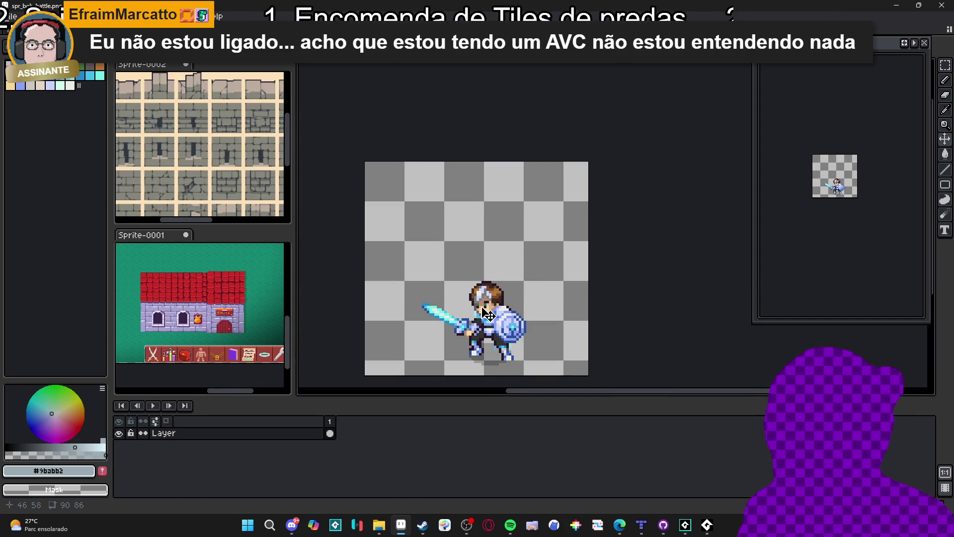
{"action": "left_click_drag", "start_coordinate": [483, 307], "coordinate": [494, 266]}
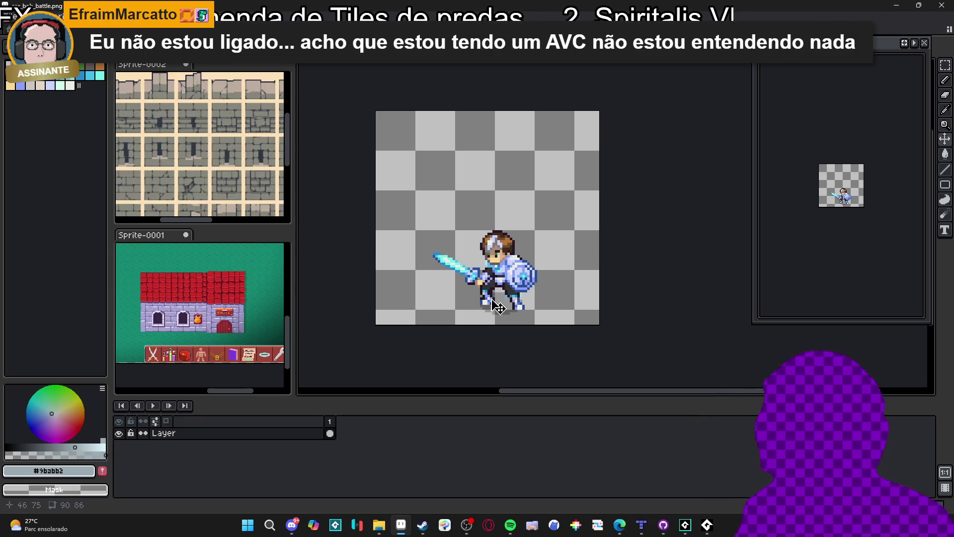
Add a new Layer 1 above the knight's layer, then return to the original layer
{"action": "key", "text": "v"}
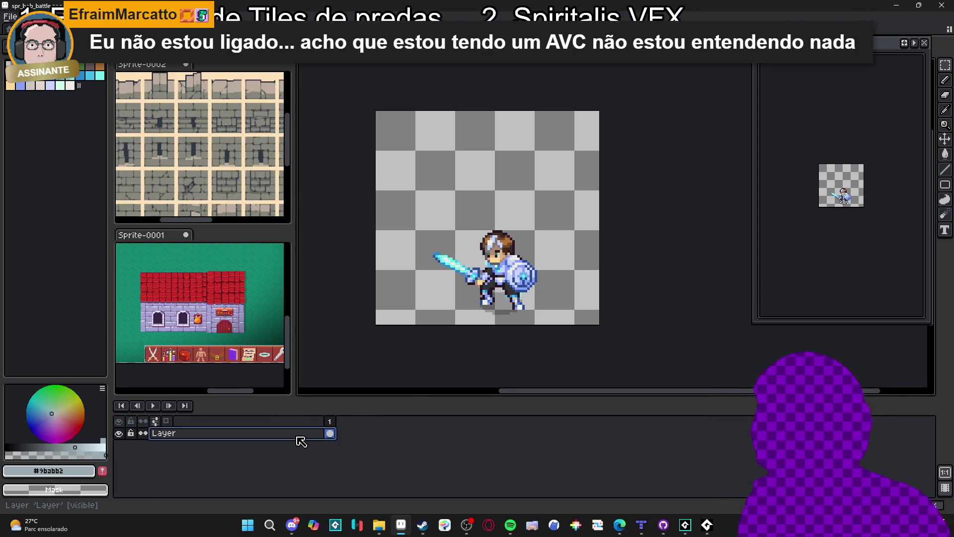
{"action": "key", "text": "shift+n"}
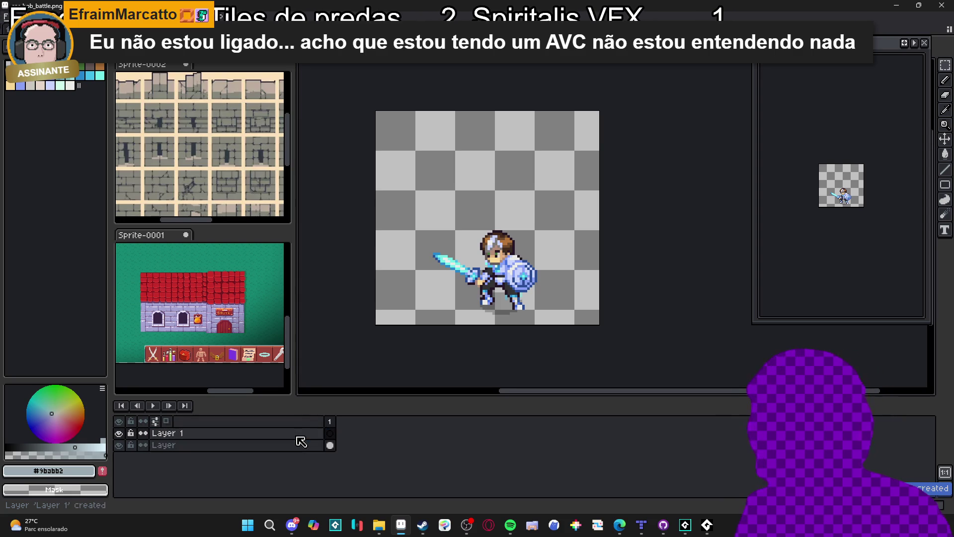
{"action": "left_click", "coordinate": [331, 434]}
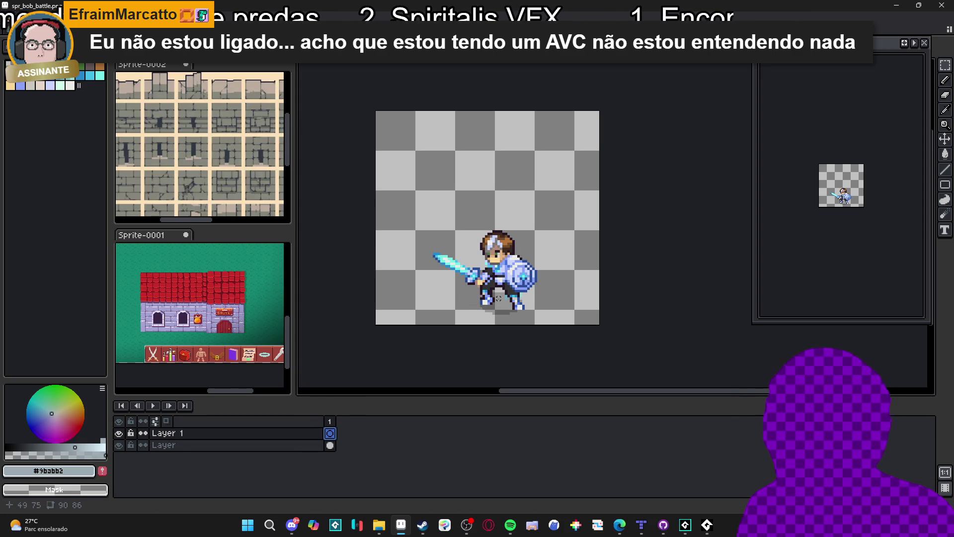
{"action": "key", "text": "alt+Down"}
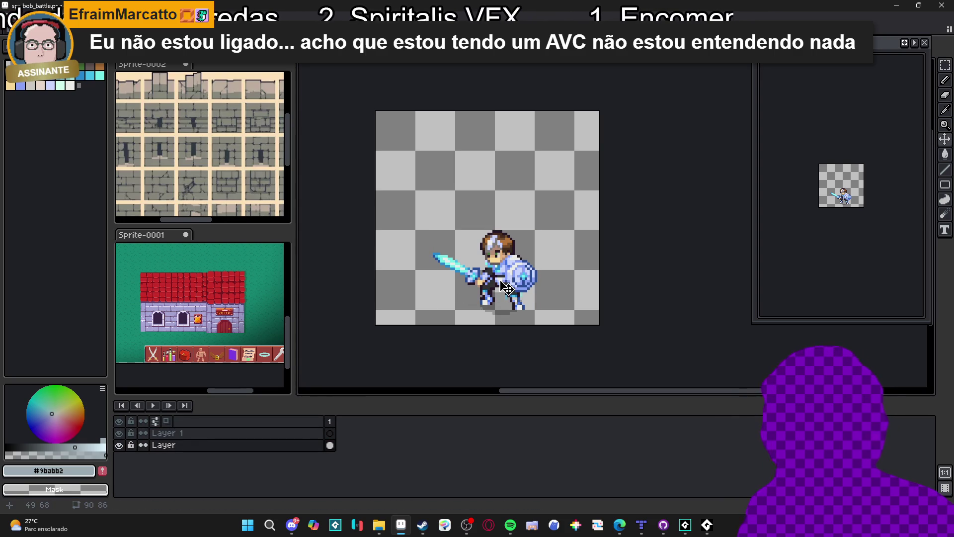
{"action": "key", "text": "m"}
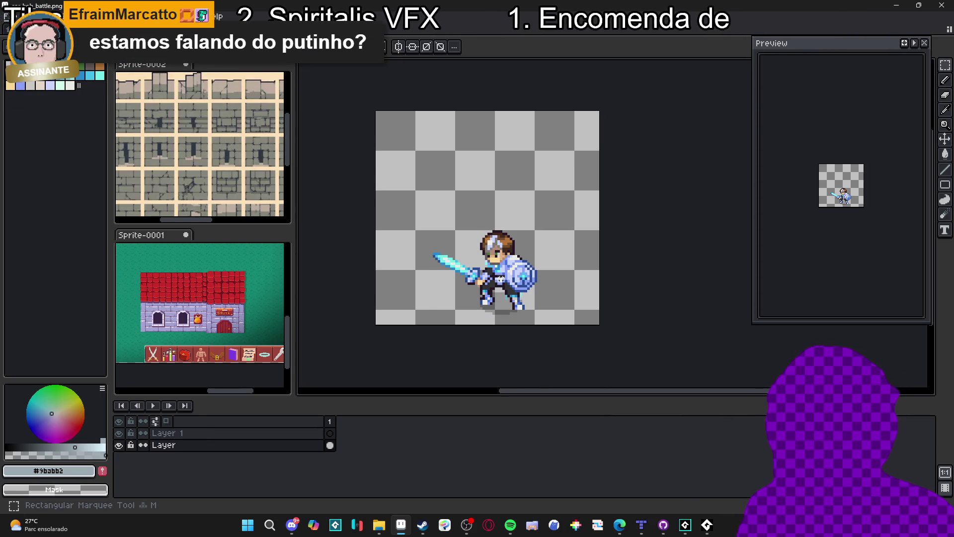
{"action": "key", "text": "v"}
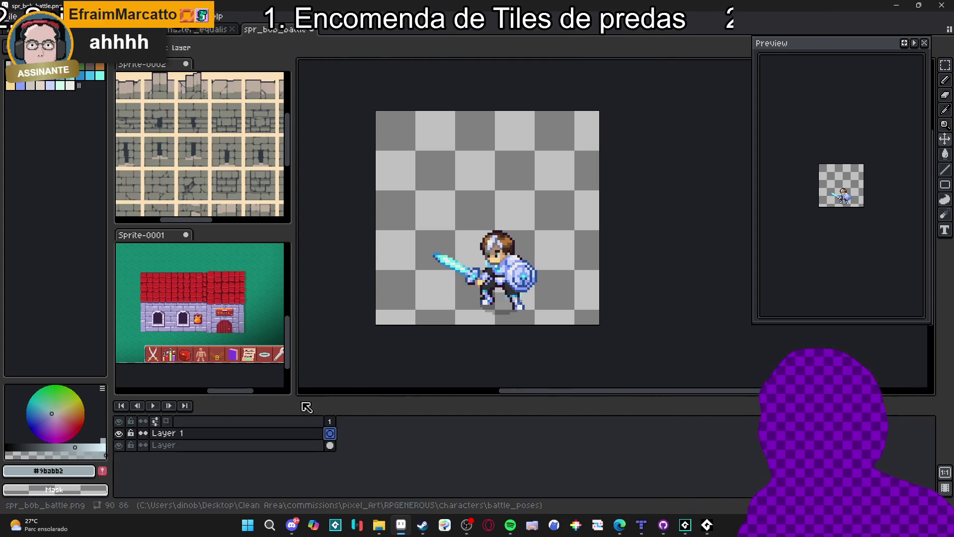
Load the AAP-Splendor128 palette preset
{"action": "key", "text": "F4"}
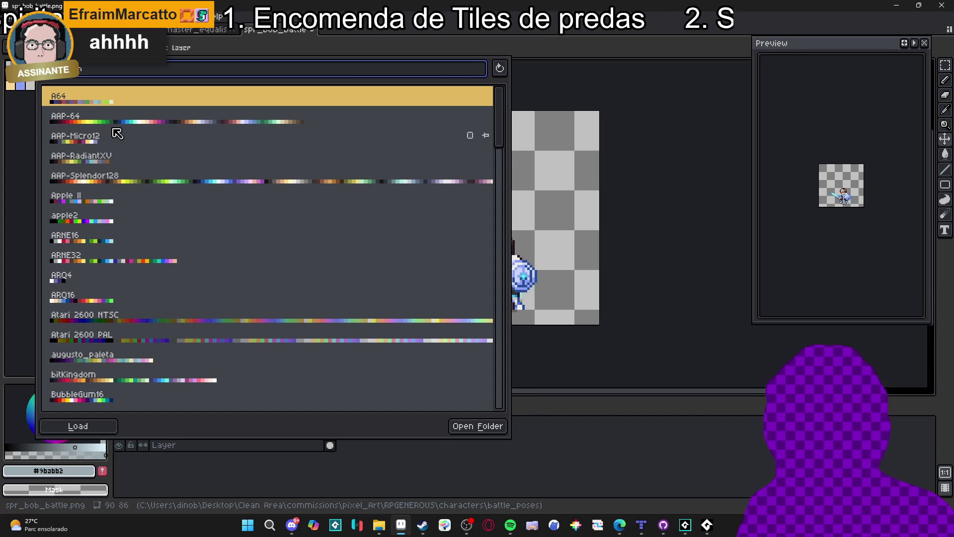
{"action": "left_click", "coordinate": [124, 178]}
{"action": "left_click", "coordinate": [19, 208]}
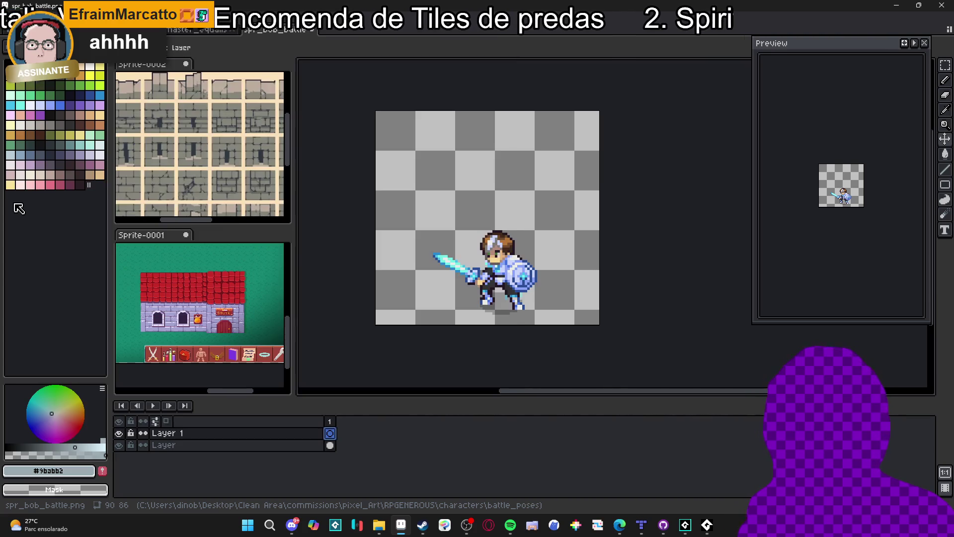
Select the original sprite layer and save spr_bob_battle
{"action": "left_click", "coordinate": [508, 312], "text": "ctrl"}
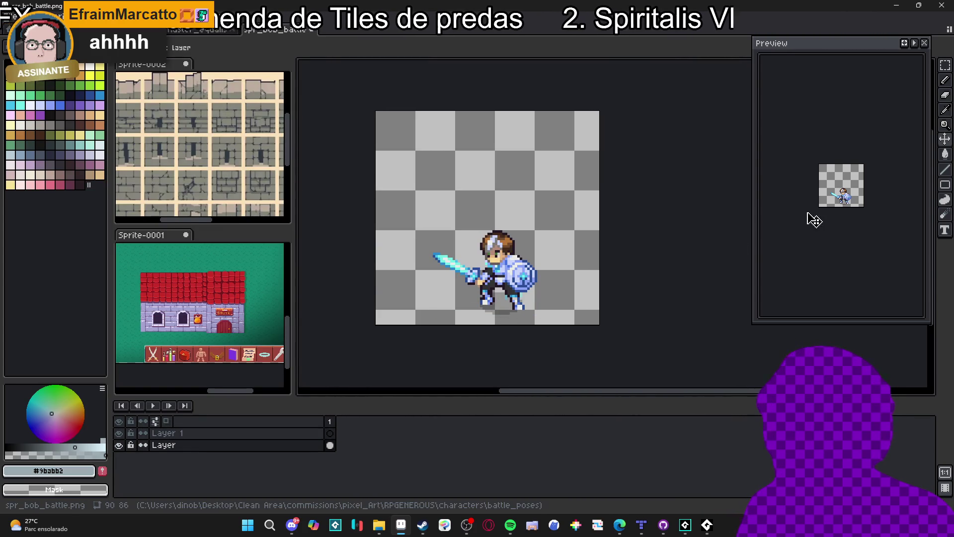
{"action": "scroll", "coordinate": [847, 217], "scroll_direction": "up", "scroll_amount": 4}
{"action": "scroll", "coordinate": [845, 255], "scroll_direction": "up", "scroll_amount": 3}
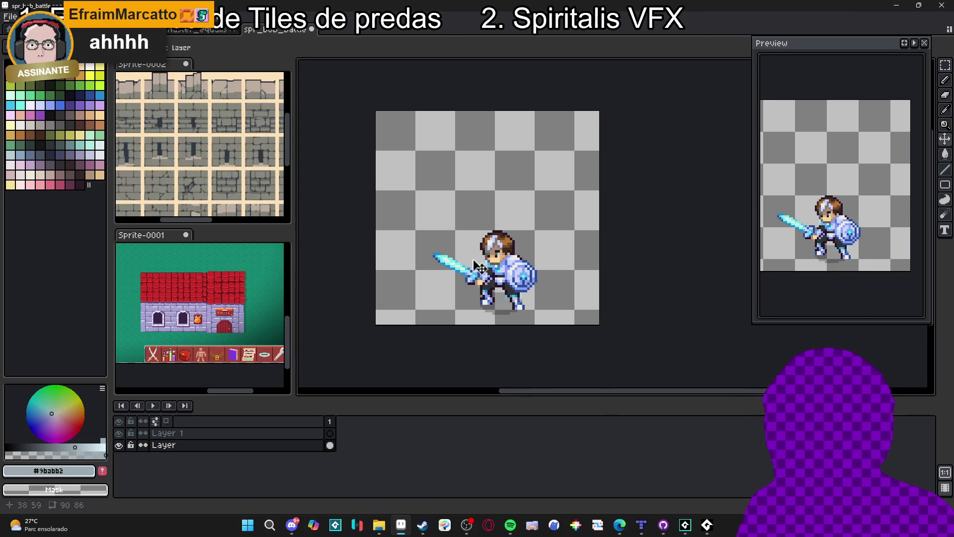
{"action": "key", "text": "ctrl+s"}
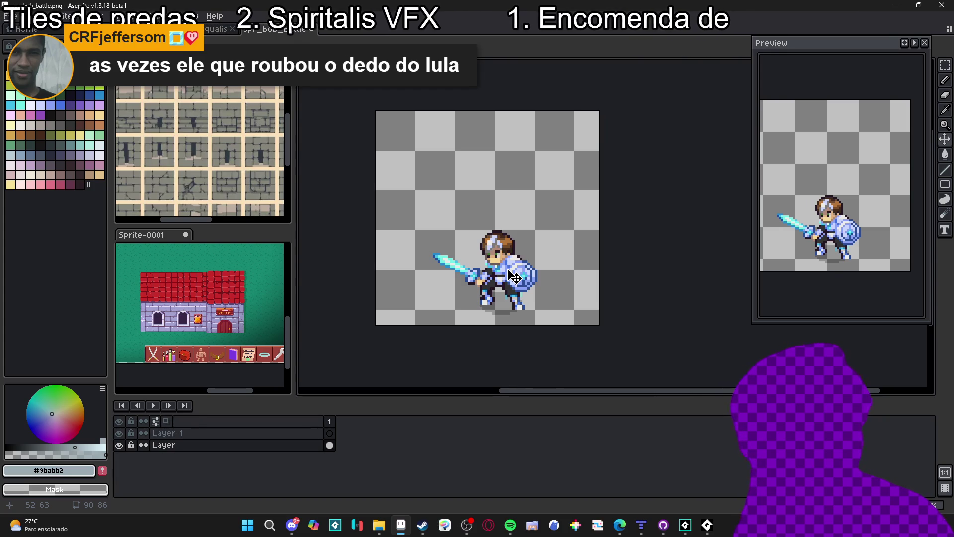
Make Layer 1 active with light cyan palette colour Idx-40 as the drawing colour
{"action": "left_click", "coordinate": [329, 435]}
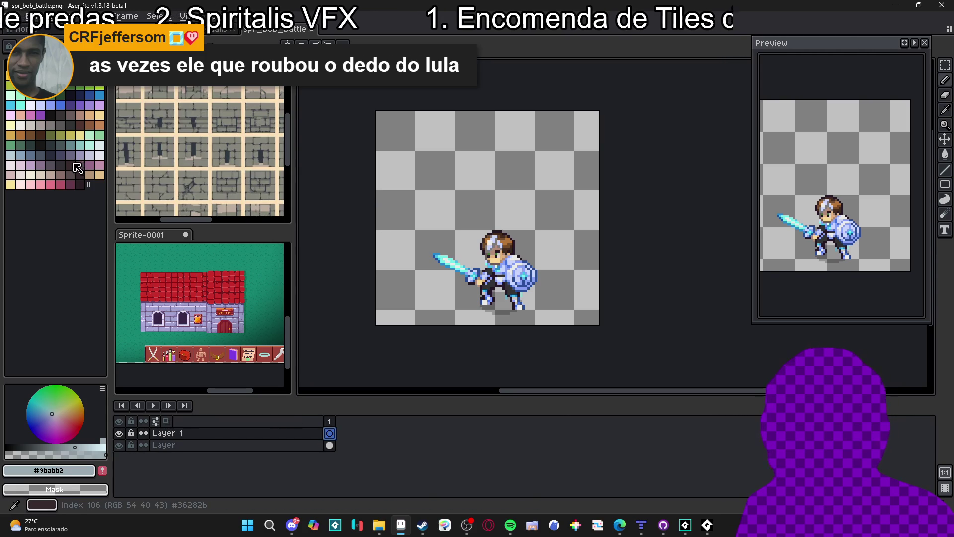
{"action": "left_click", "coordinate": [10, 105]}
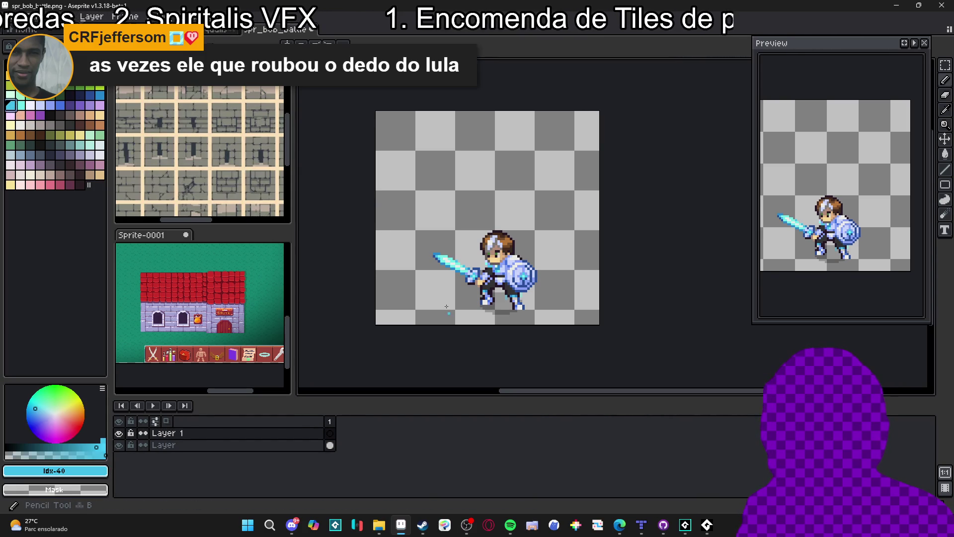
{"action": "left_click", "coordinate": [386, 529]}
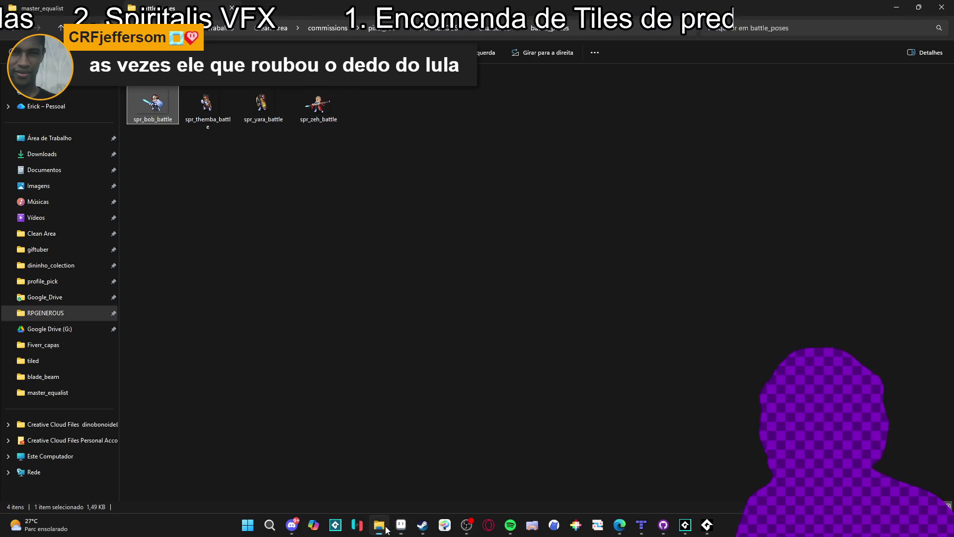
Go to RPGENEROUS > interface and open interface_mockup in Aseprite
{"action": "left_click", "coordinate": [35, 8]}
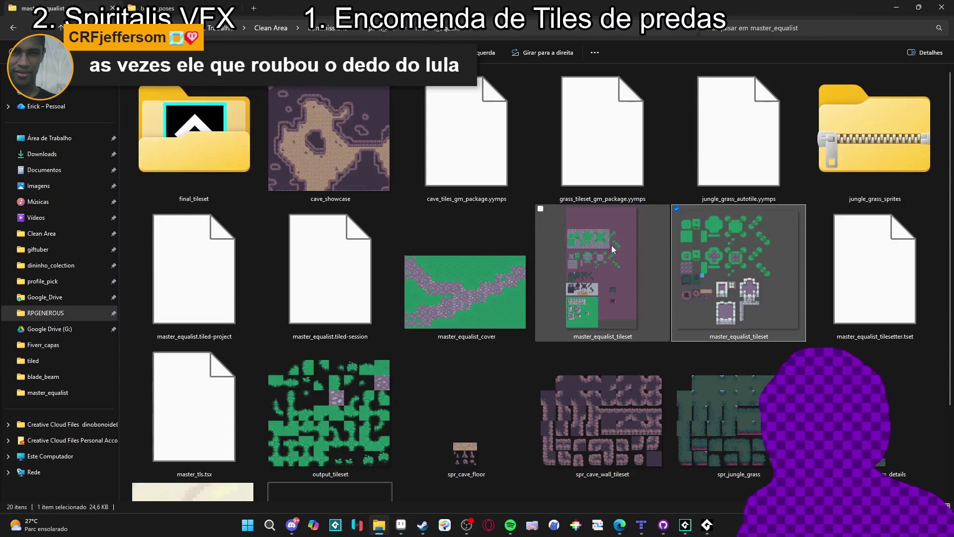
{"action": "left_click", "coordinate": [46, 312]}
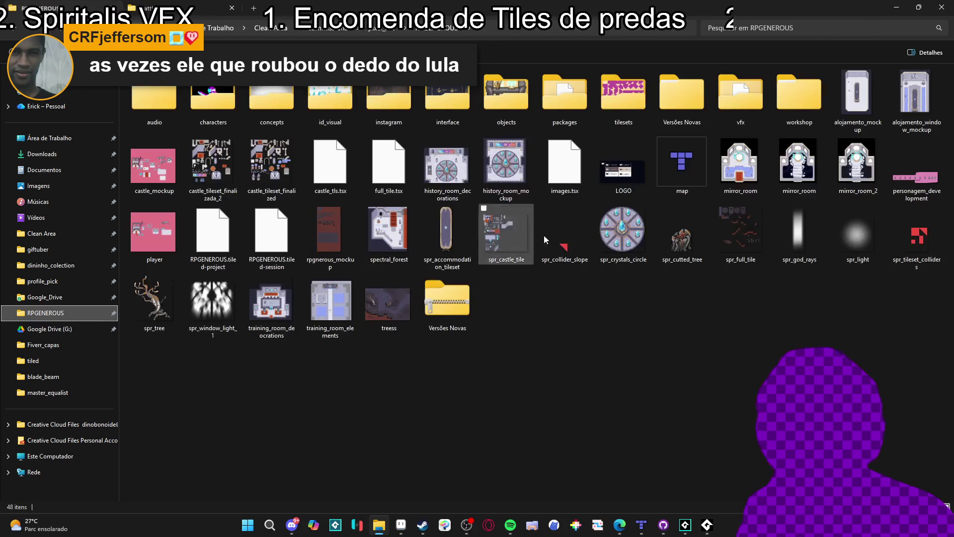
{"action": "double_click", "coordinate": [431, 105]}
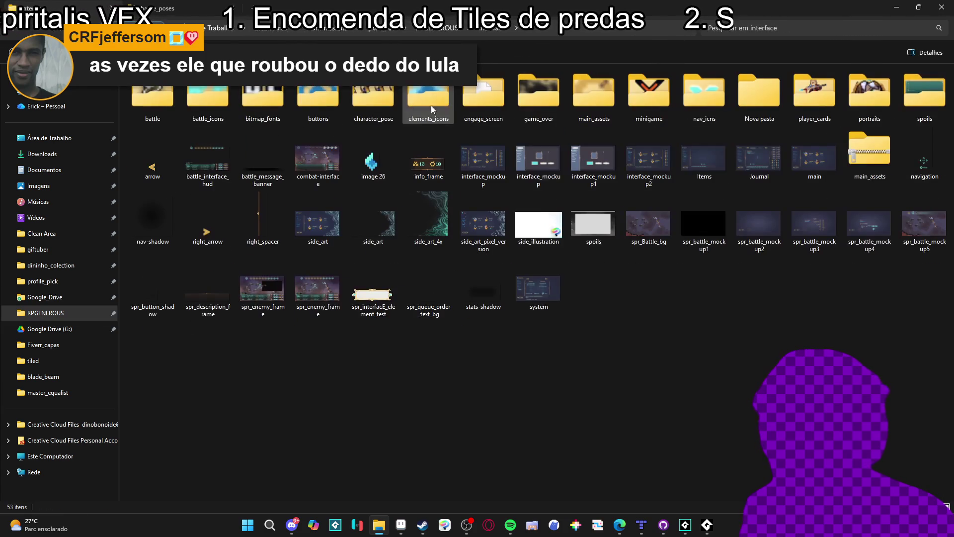
{"action": "double_click", "coordinate": [504, 158]}
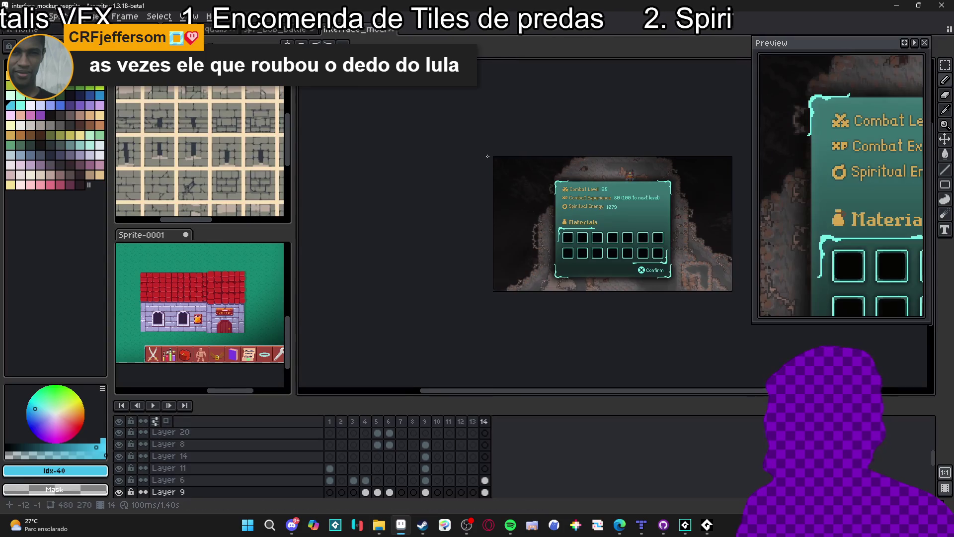
Step back through mockup frames 13 to 9, the Nirvana battle screen
{"action": "left_click", "coordinate": [473, 422]}
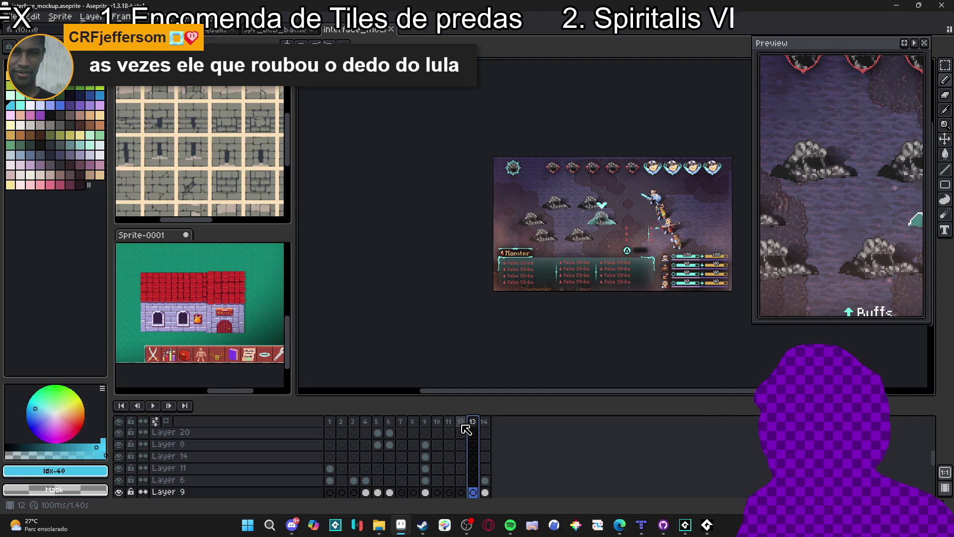
{"action": "left_click", "coordinate": [461, 422]}
{"action": "left_click", "coordinate": [449, 422]}
{"action": "left_click", "coordinate": [437, 423]}
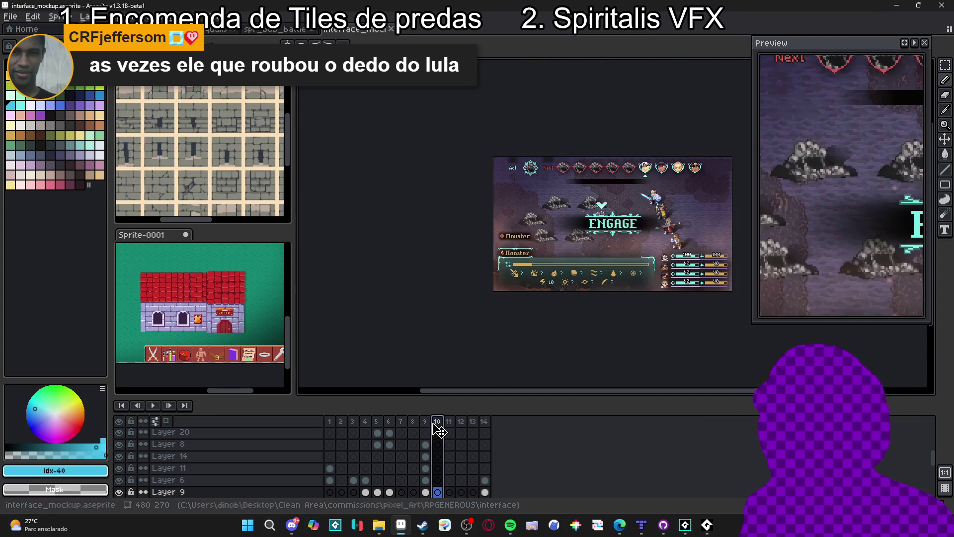
{"action": "left_click", "coordinate": [425, 422]}
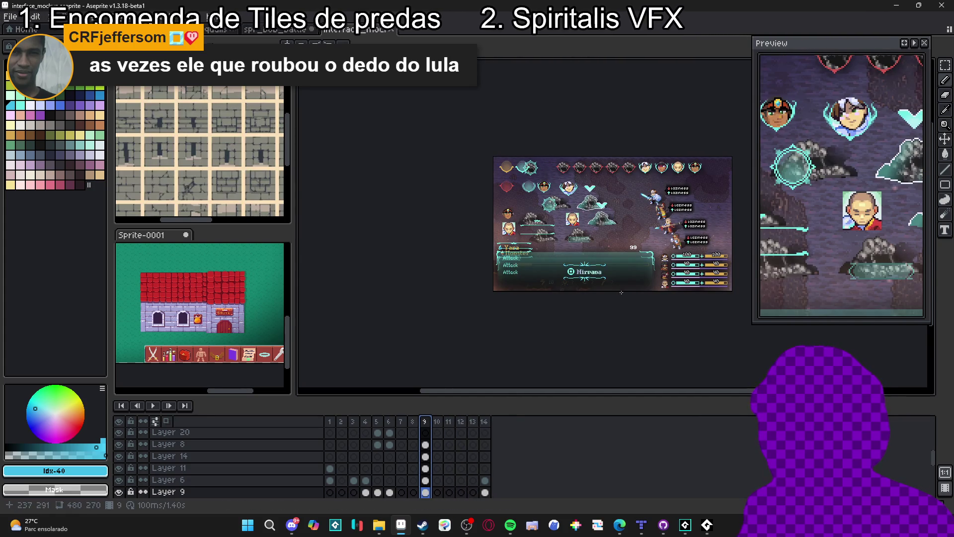
{"action": "scroll", "coordinate": [603, 298], "scroll_direction": "up", "scroll_amount": 2}
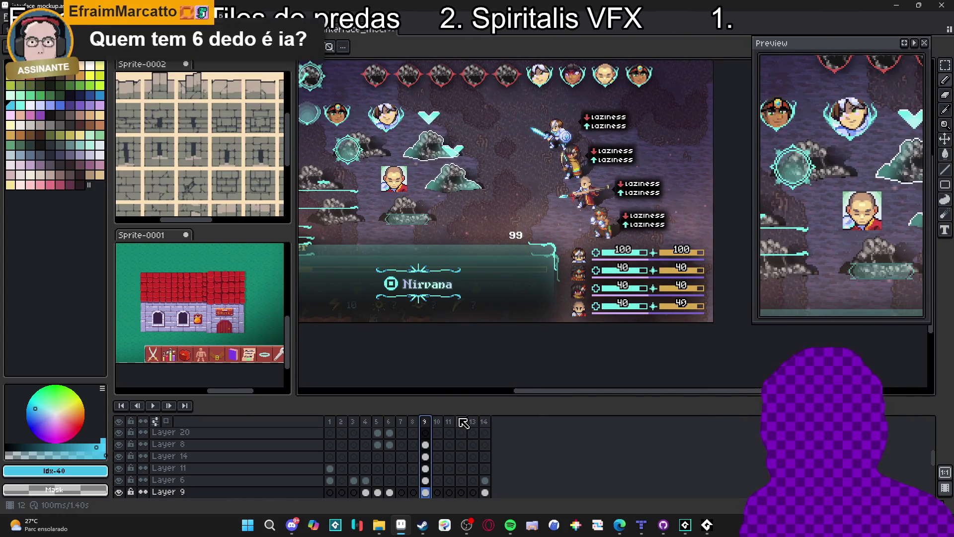
Review frames 12–14 with the Buffs panel, then frames 10, 9 and 8 (Monstruary)
{"action": "left_click", "coordinate": [462, 423]}
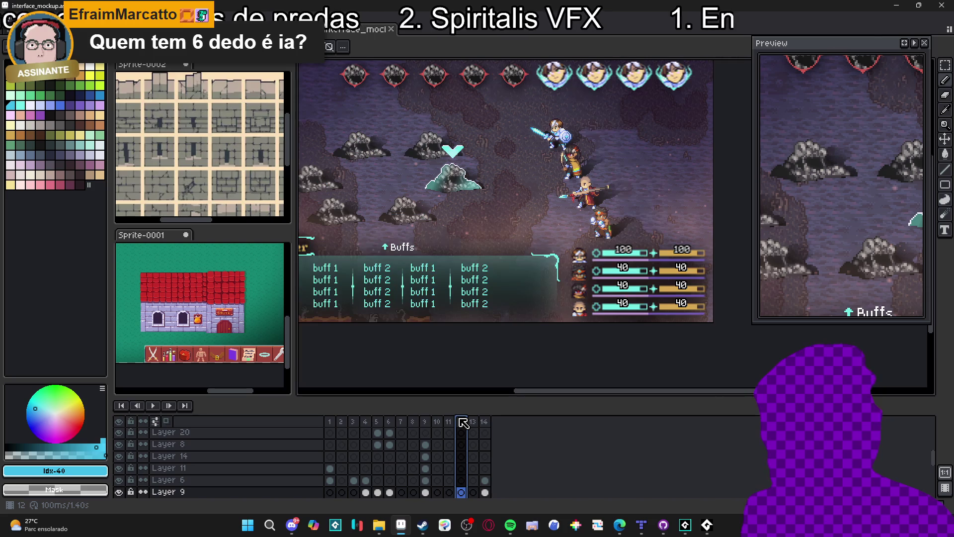
{"action": "left_click", "coordinate": [479, 422]}
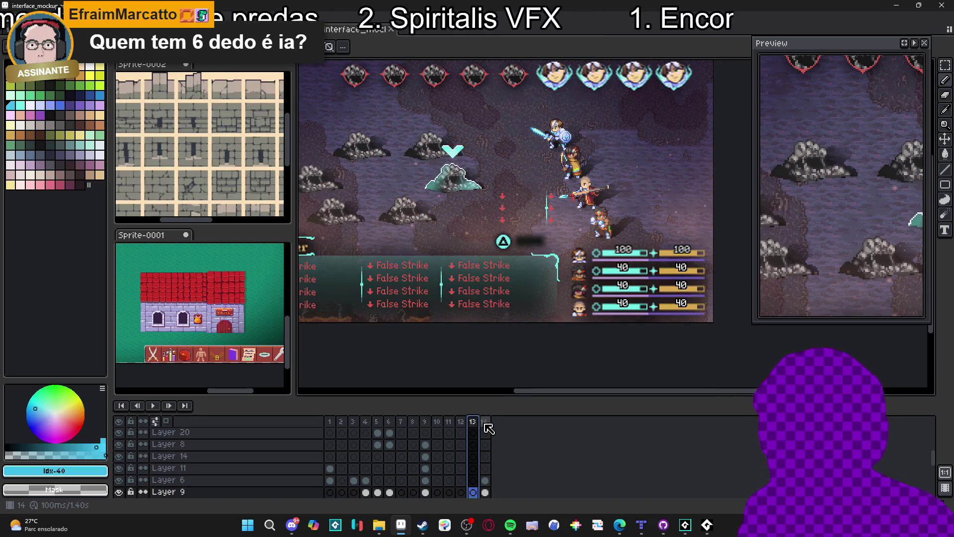
{"action": "left_click", "coordinate": [485, 422]}
{"action": "left_click", "coordinate": [437, 430]}
{"action": "left_click", "coordinate": [424, 431]}
{"action": "left_click", "coordinate": [413, 431]}
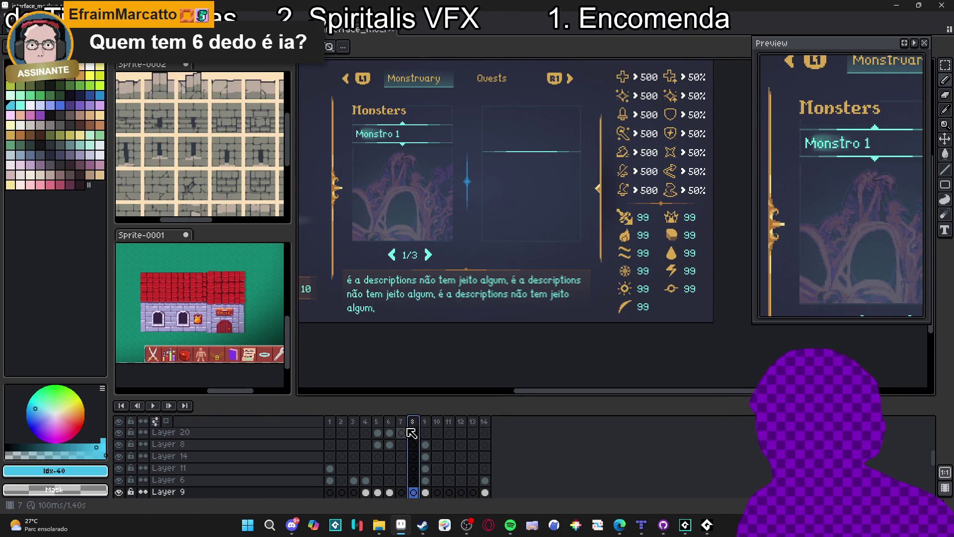
Go through frames 9, 1 and 2, ending on frame 3's Zezinho HP 150 panel
{"action": "left_click", "coordinate": [425, 422]}
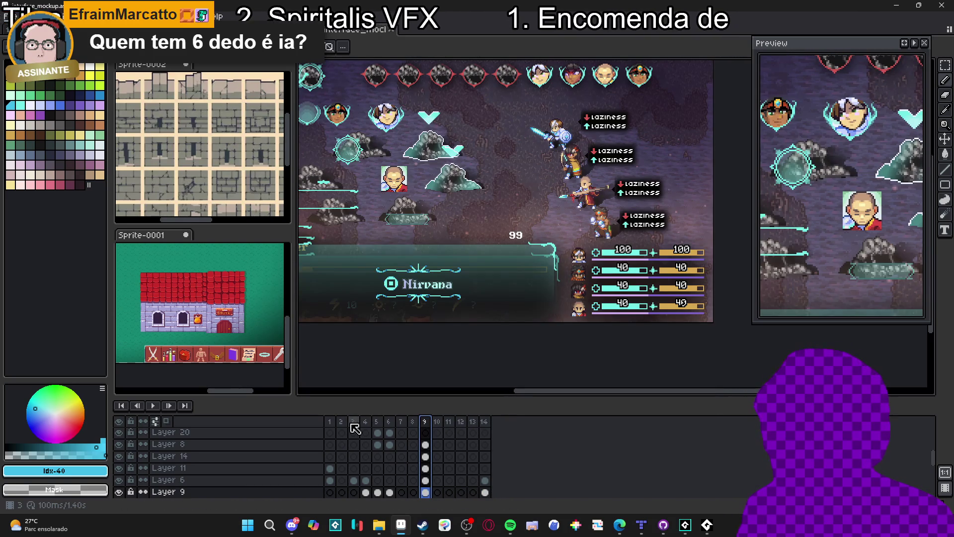
{"action": "left_click", "coordinate": [330, 422]}
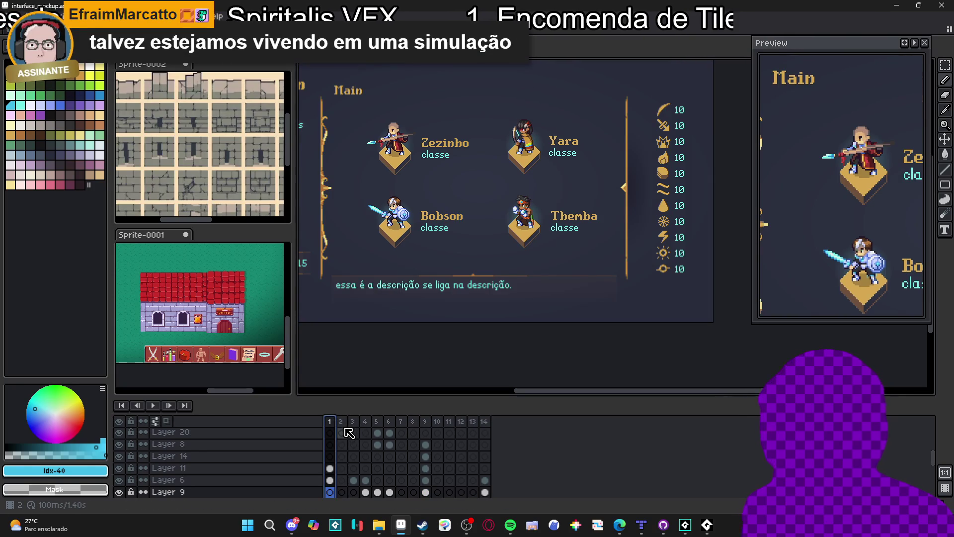
{"action": "left_click", "coordinate": [340, 422]}
{"action": "left_click", "coordinate": [356, 422]}
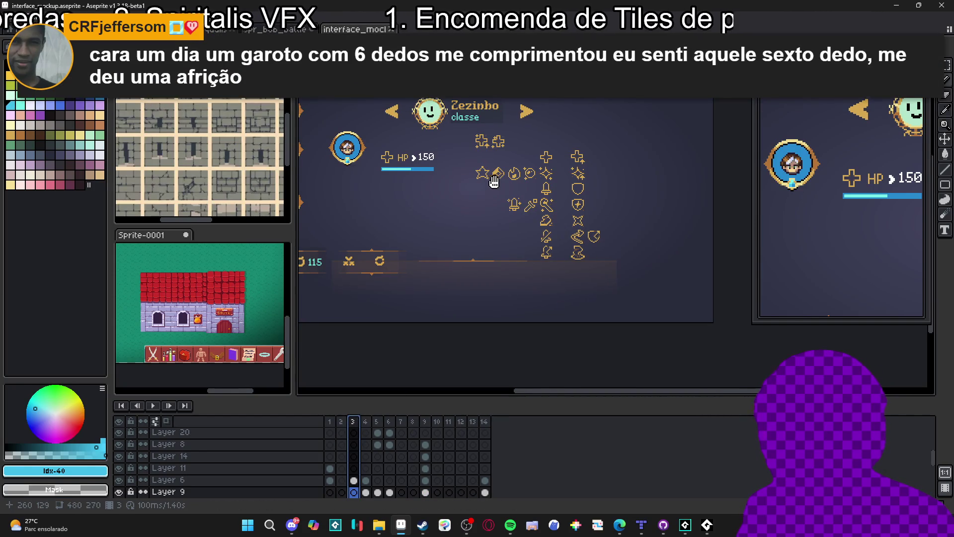
Pan to the status icons, show the pixel grid, and select Layer 6
{"action": "left_click_drag", "start_coordinate": [539, 214], "coordinate": [574, 225]}
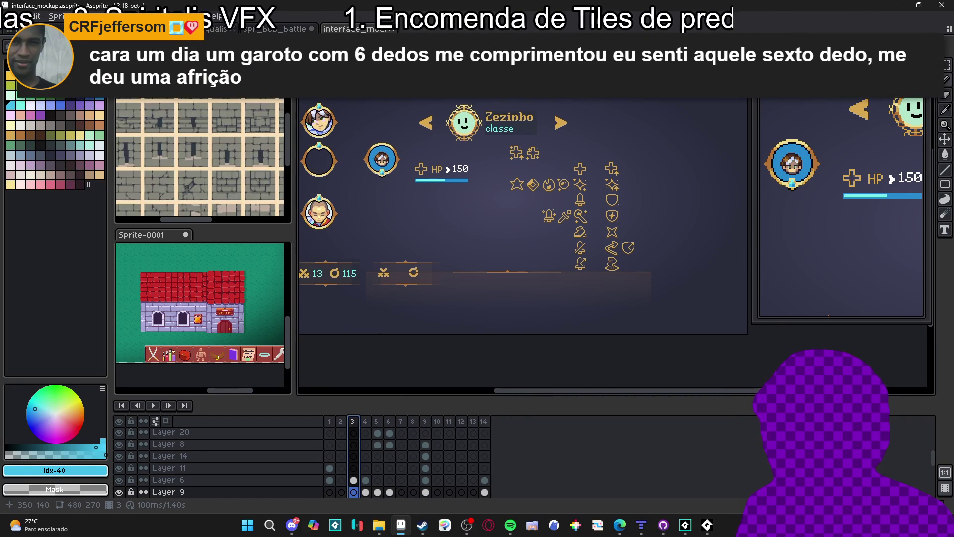
{"action": "scroll", "coordinate": [613, 204], "scroll_direction": "up", "scroll_amount": 3}
{"action": "key", "text": "ctrl+apostrophe"}
{"action": "scroll", "coordinate": [622, 194], "scroll_direction": "up", "scroll_amount": 2}
{"action": "key", "text": "Up"}
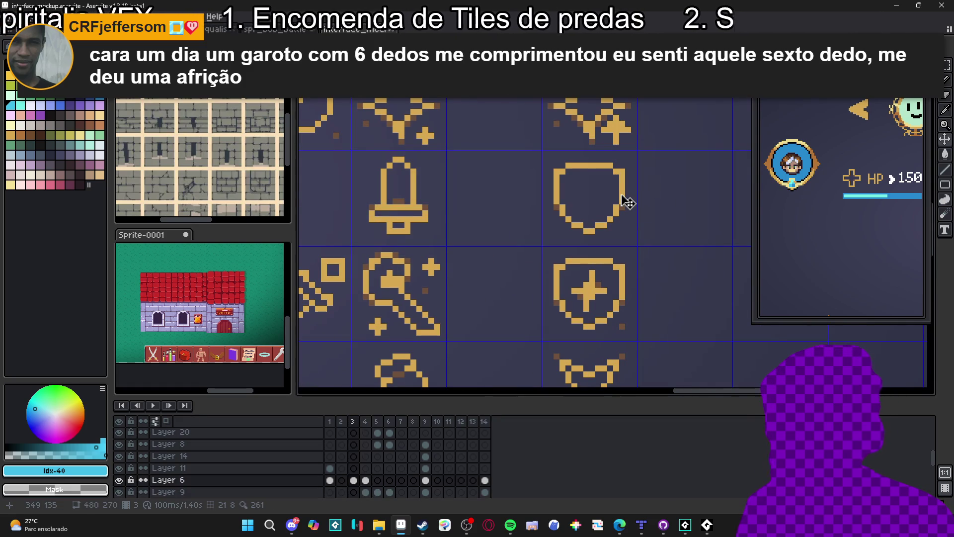
Select the plain shield outline tile and return to the spr_bob_battle sprite
{"action": "scroll", "coordinate": [628, 202], "scroll_direction": "down", "scroll_amount": 2}
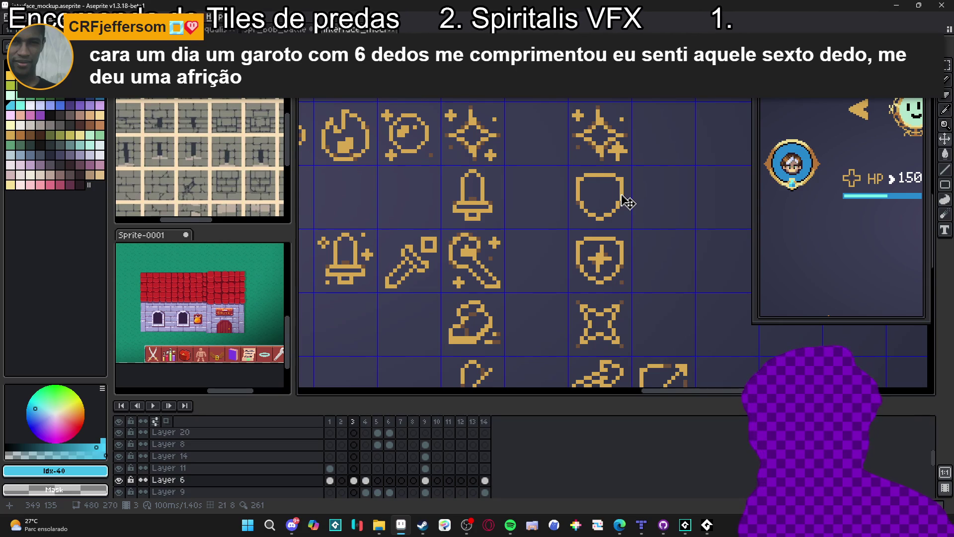
{"action": "scroll", "coordinate": [619, 204], "scroll_direction": "up", "scroll_amount": 2}
{"action": "scroll", "coordinate": [616, 206], "scroll_direction": "down", "scroll_amount": 3}
{"action": "scroll", "coordinate": [617, 208], "scroll_direction": "up", "scroll_amount": 1}
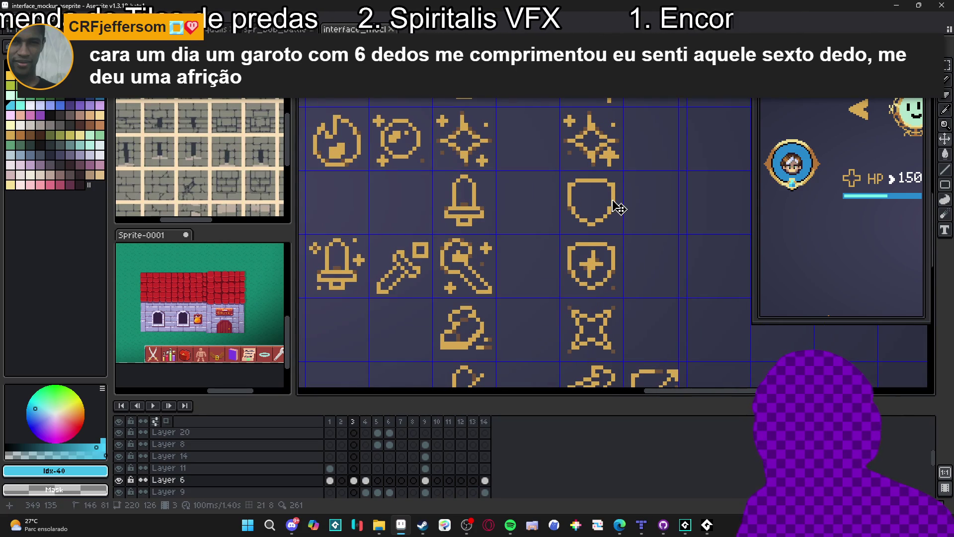
{"action": "left_click", "coordinate": [617, 207]}
{"action": "scroll", "coordinate": [616, 209], "scroll_direction": "down", "scroll_amount": 1}
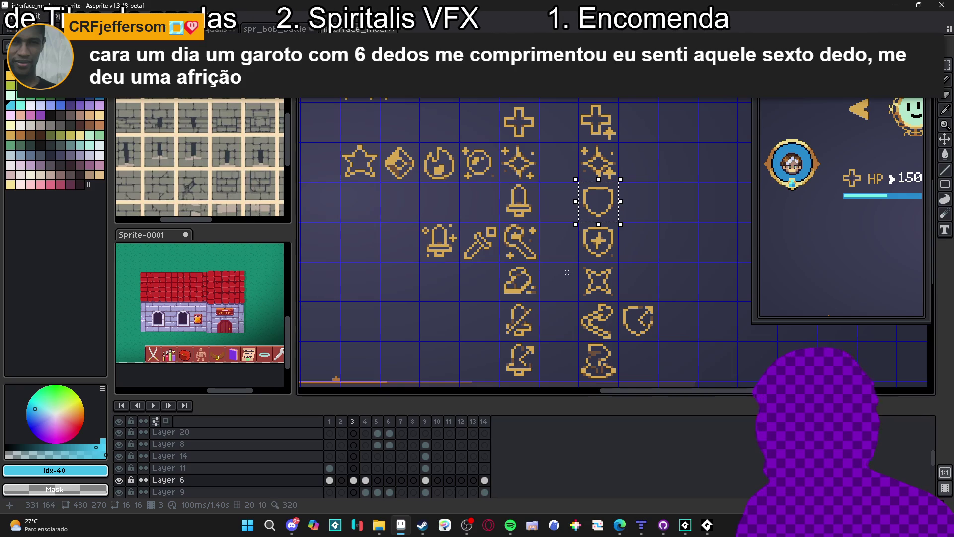
{"action": "scroll", "coordinate": [612, 198], "scroll_direction": "up", "scroll_amount": 2}
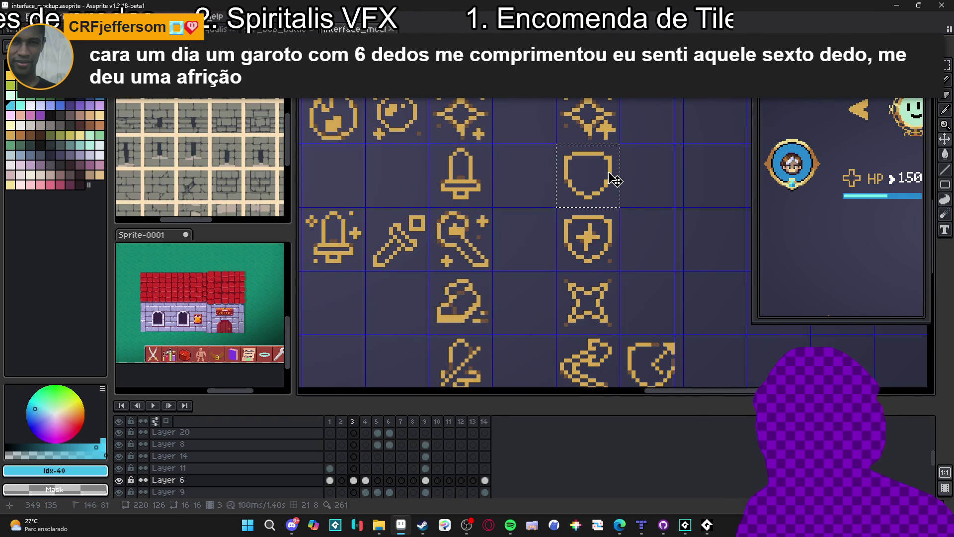
{"action": "scroll", "coordinate": [612, 182], "scroll_direction": "down", "scroll_amount": 2}
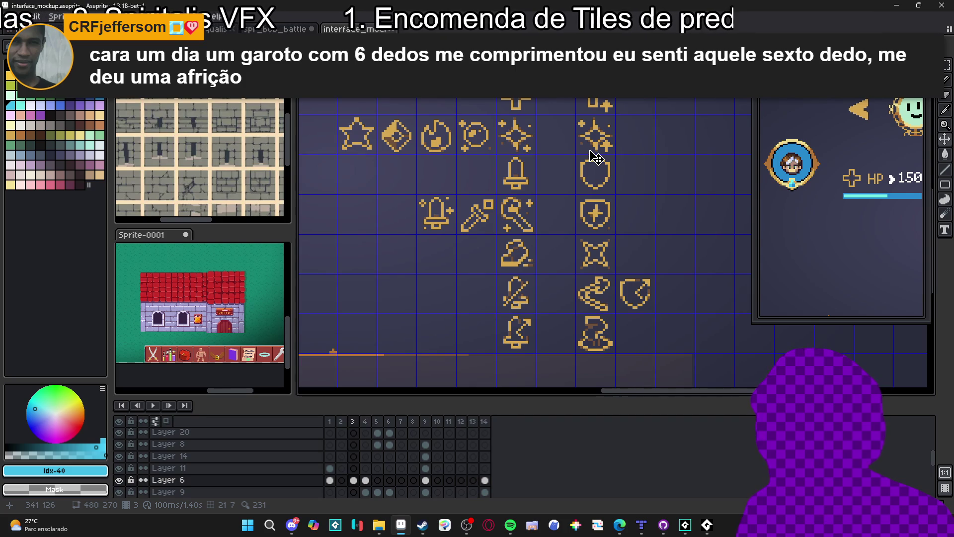
{"action": "left_click", "coordinate": [275, 30]}
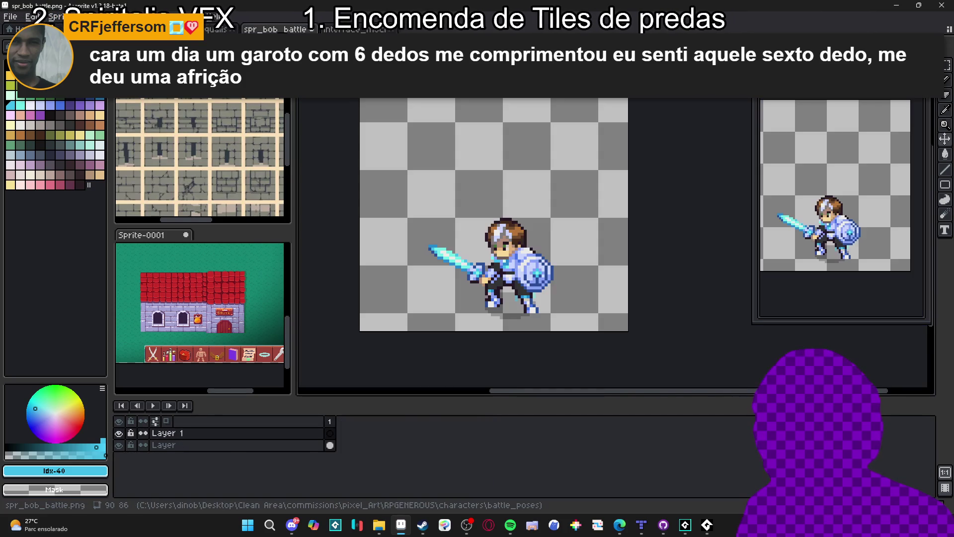
Paste the shield outline above and left of the knight and commit its placement
{"action": "key", "text": "ctrl+v"}
{"action": "mouse_move", "coordinate": [614, 224]}
{"action": "left_mouse_down"}
{"action": "mouse_move", "coordinate": [502, 231]}
{"action": "mouse_move", "coordinate": [458, 212]}
{"action": "mouse_move", "coordinate": [464, 219]}
{"action": "mouse_move", "coordinate": [454, 246]}
{"action": "mouse_move", "coordinate": [497, 273]}
{"action": "mouse_move", "coordinate": [459, 182]}
{"action": "mouse_move", "coordinate": [440, 164]}
{"action": "mouse_move", "coordinate": [443, 179]}
{"action": "left_mouse_up"}
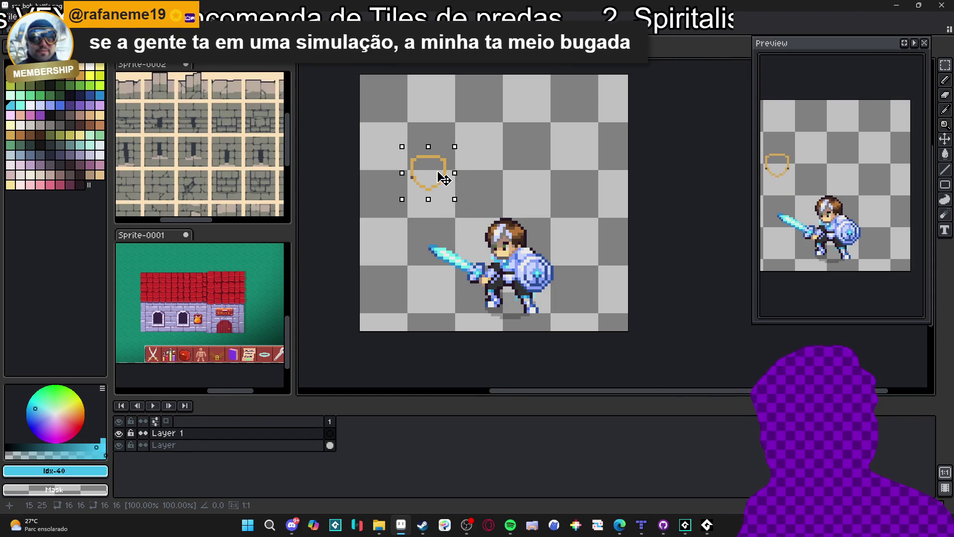
{"action": "scroll", "coordinate": [440, 179], "scroll_direction": "up", "scroll_amount": 3}
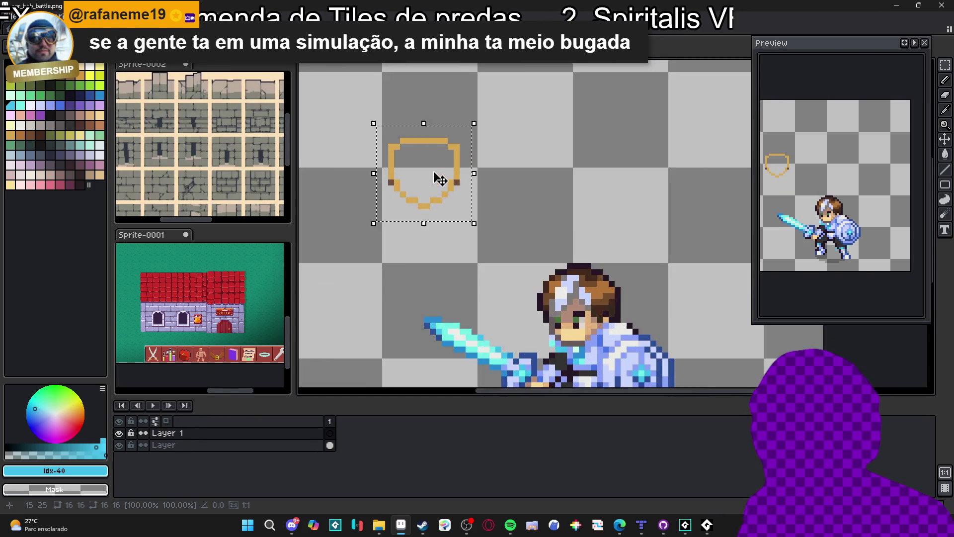
{"action": "key", "text": "u"}
{"action": "left_click_drag", "start_coordinate": [487, 109], "coordinate": [415, 236]}
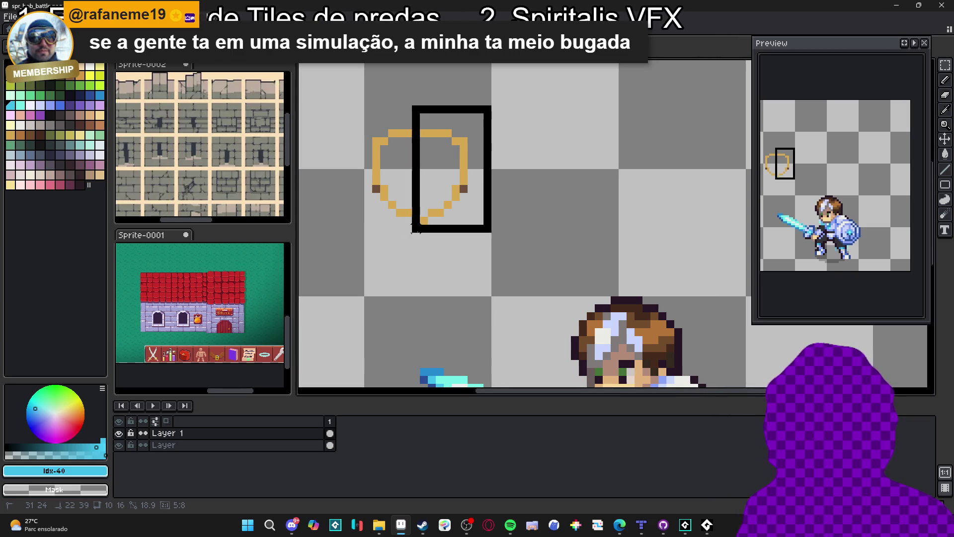
Undo the stray black rectangles drawn over the shield
{"action": "key", "text": "ctrl+z"}
{"action": "left_click_drag", "start_coordinate": [373, 132], "coordinate": [464, 219]}
{"action": "key", "text": "ctrl+z"}
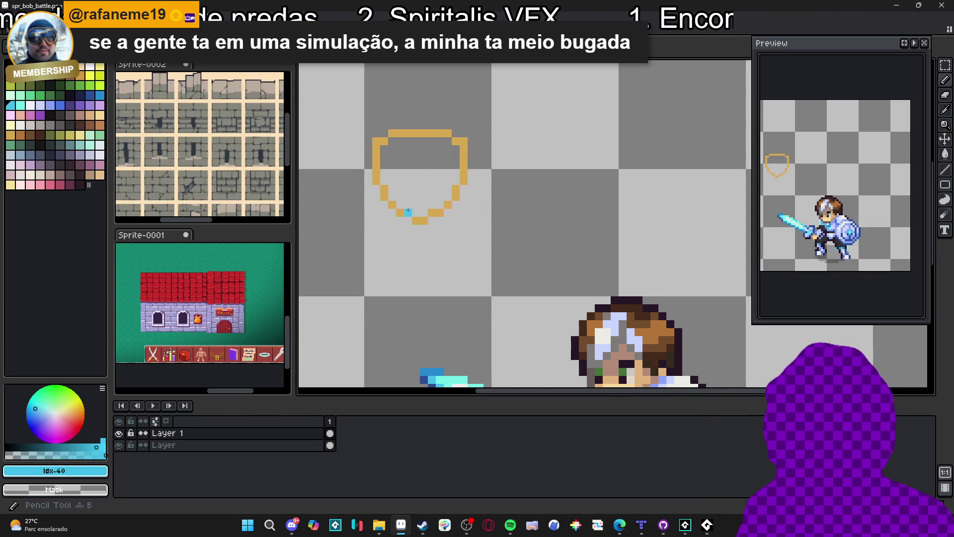
{"action": "scroll", "coordinate": [409, 214], "scroll_direction": "down", "scroll_amount": 1}
{"action": "scroll", "coordinate": [436, 189], "scroll_direction": "up", "scroll_amount": 1}
Fill the shield solid with its gold colour #d6a851
{"action": "left_click", "coordinate": [446, 177], "text": "alt"}
{"action": "left_click", "coordinate": [432, 184]}
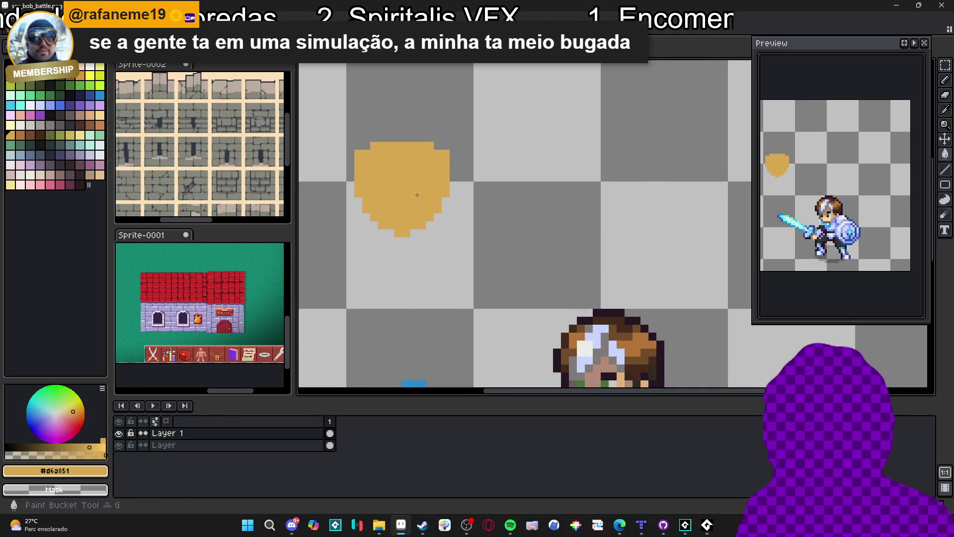
{"action": "scroll", "coordinate": [428, 200], "scroll_direction": "down", "scroll_amount": 3}
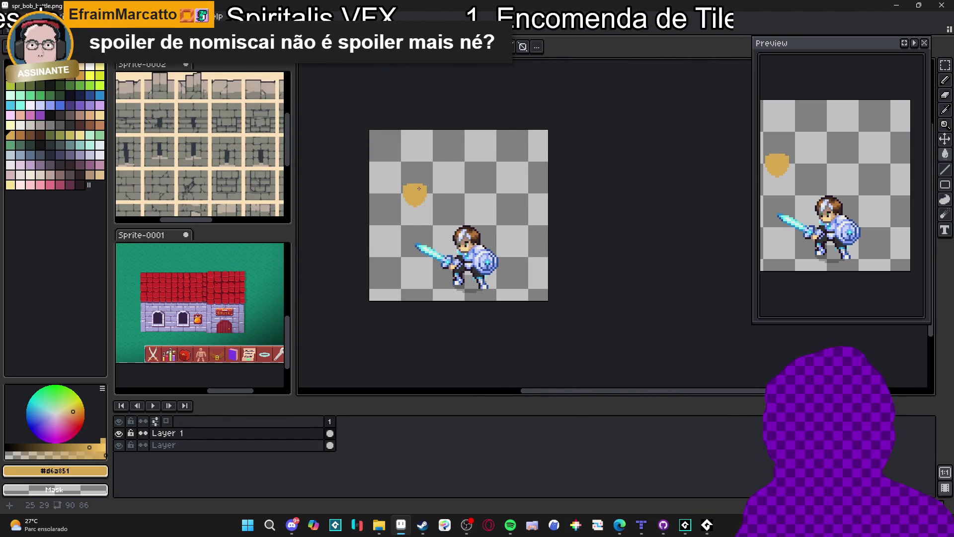
{"action": "scroll", "coordinate": [419, 188], "scroll_direction": "up", "scroll_amount": 2}
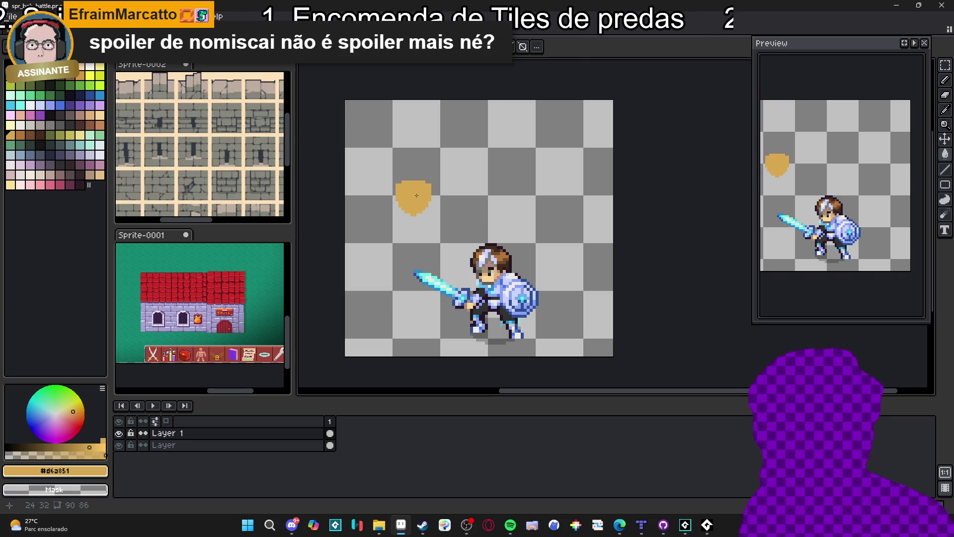
{"action": "key", "text": "ctrl"}
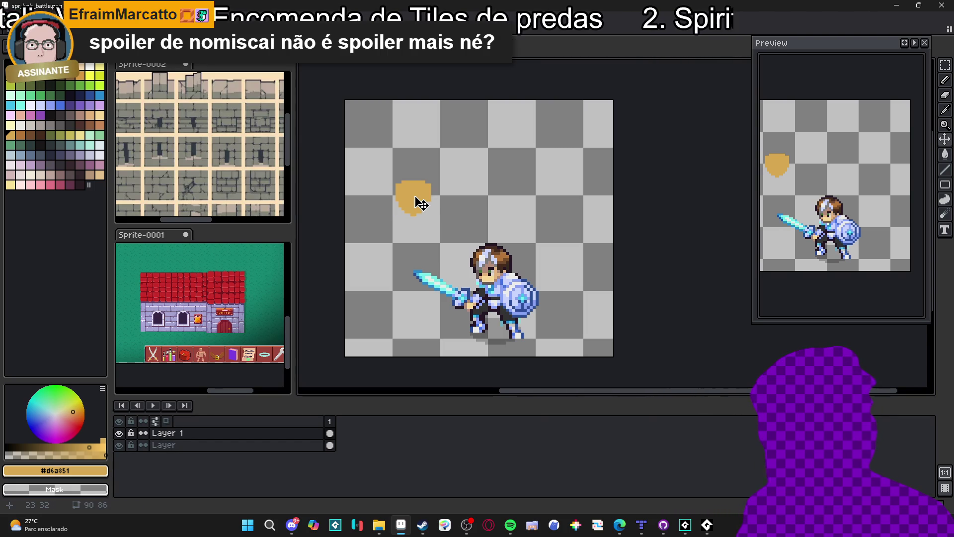
{"action": "scroll", "coordinate": [407, 196], "scroll_direction": "up", "scroll_amount": 3}
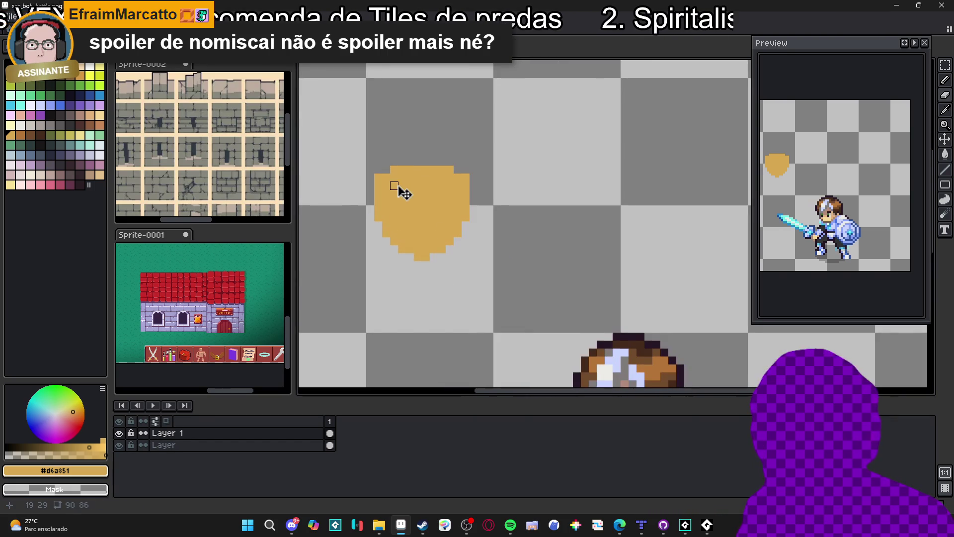
Erase the shield's interior rows, leaving a thick gold outline around a transparent centre
{"action": "left_click", "coordinate": [398, 189]}
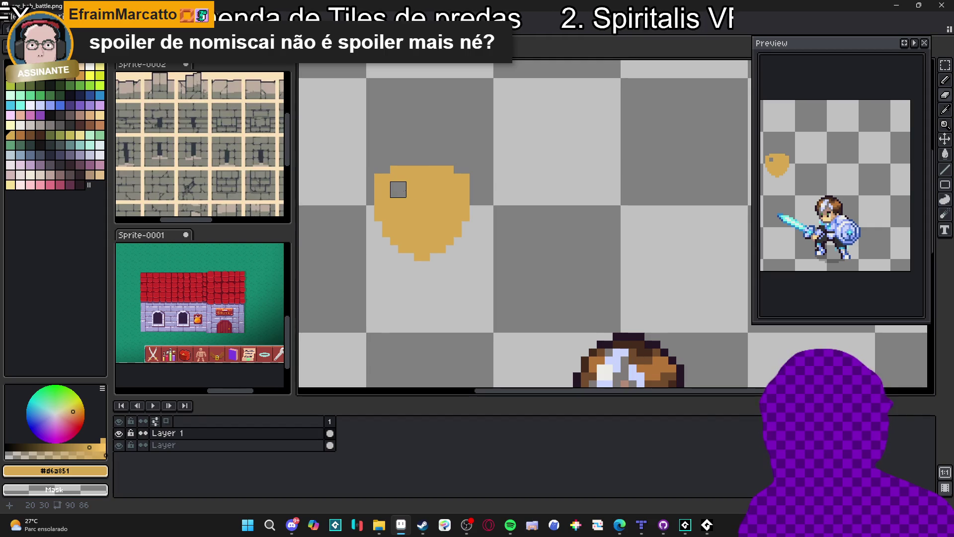
{"action": "left_click", "coordinate": [445, 189], "text": "shift"}
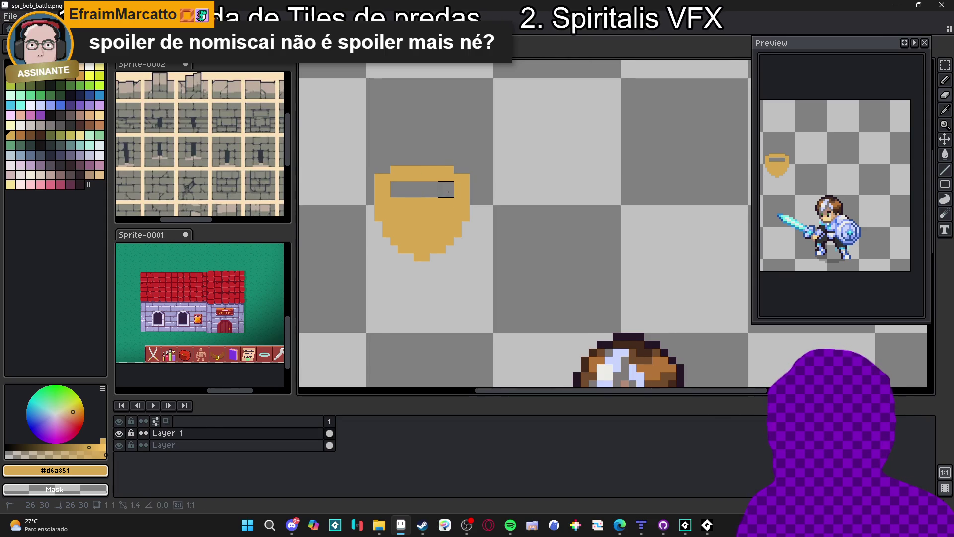
{"action": "left_click", "coordinate": [446, 206]}
{"action": "left_click", "coordinate": [398, 205], "text": "shift"}
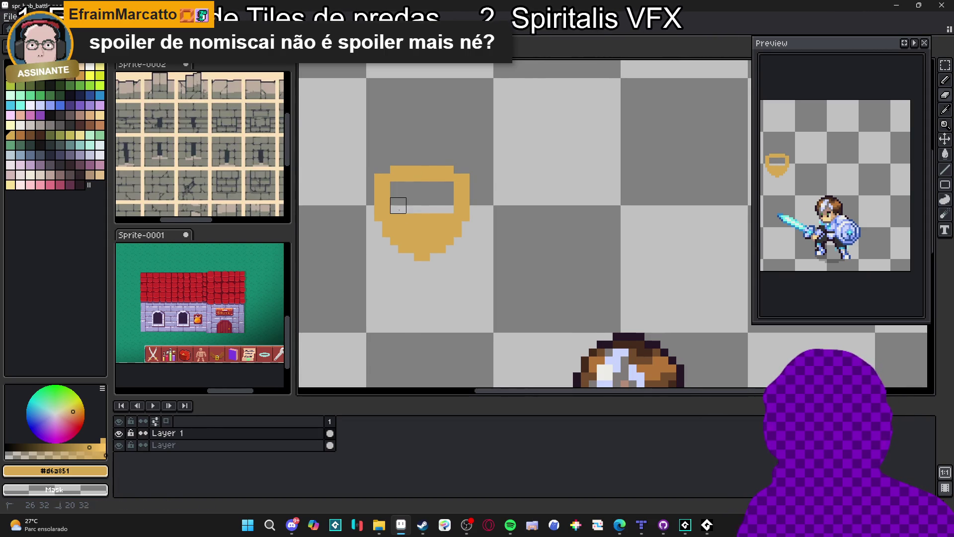
{"action": "left_click", "coordinate": [437, 221], "text": "shift"}
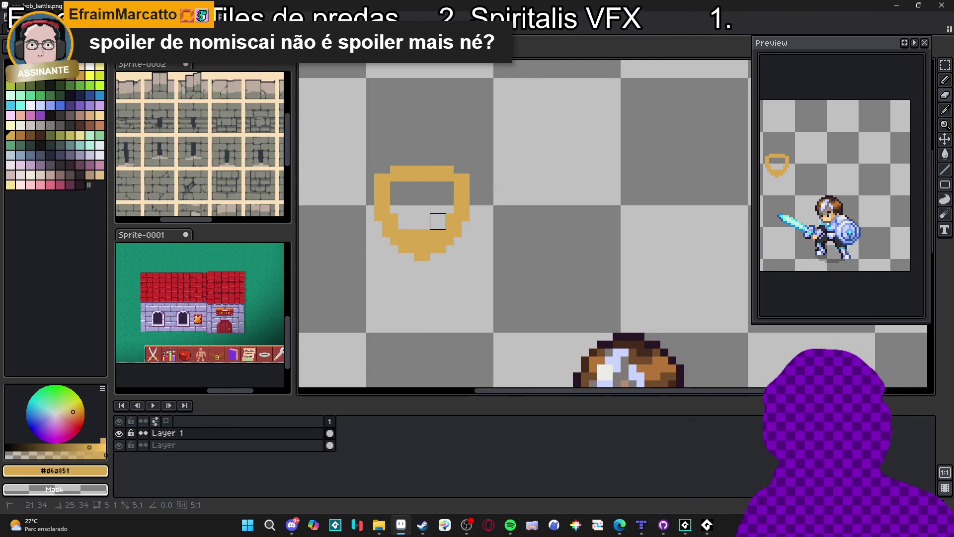
{"action": "left_click", "coordinate": [437, 229]}
{"action": "left_click", "coordinate": [414, 229], "text": "shift"}
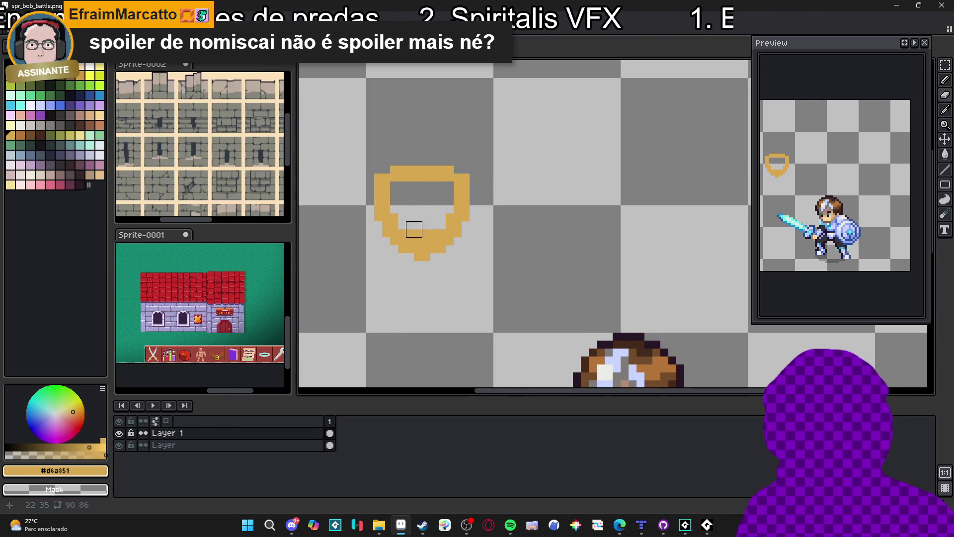
{"action": "left_click", "coordinate": [425, 240]}
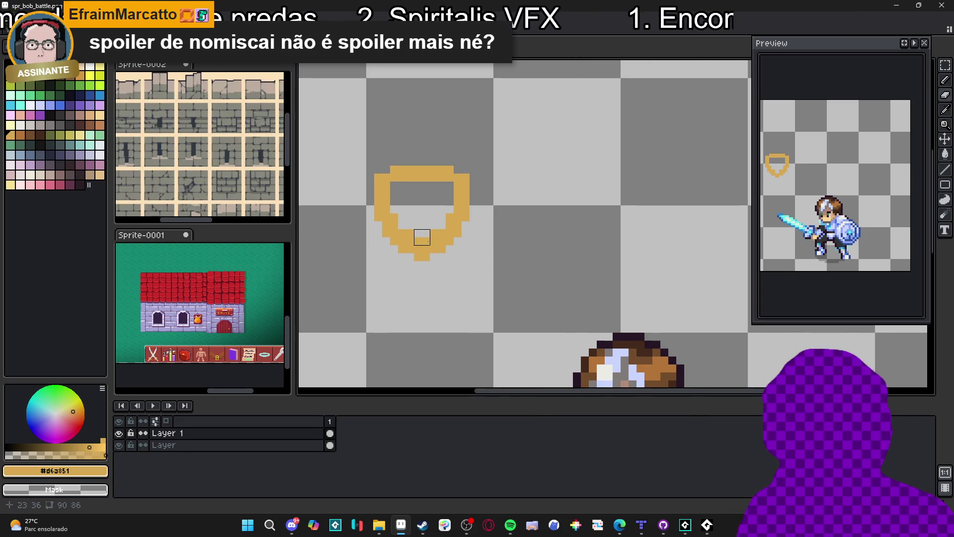
{"action": "left_click", "coordinate": [414, 237]}
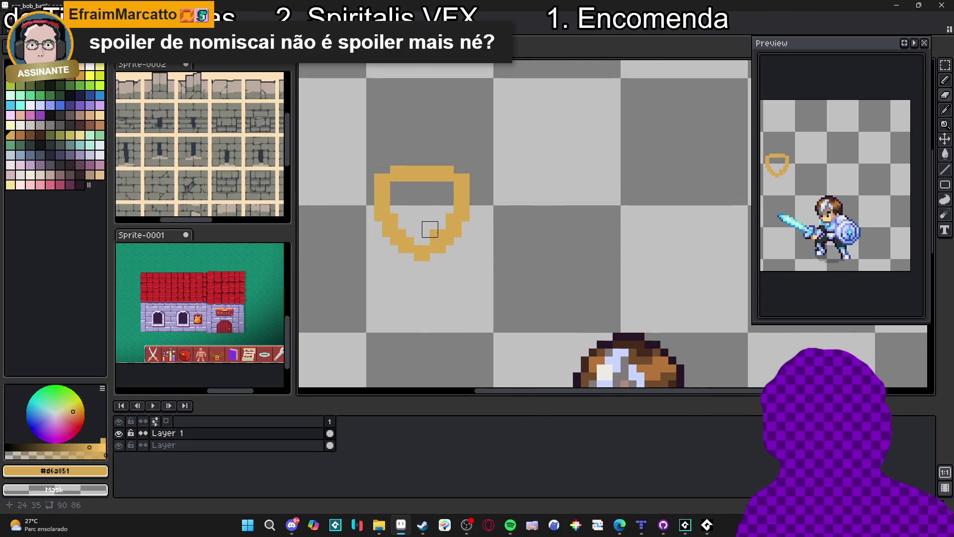
Restore a gold pixel on the shield's inner edge with the pencil
{"action": "scroll", "coordinate": [430, 237], "scroll_direction": "down", "scroll_amount": 3}
{"action": "scroll", "coordinate": [428, 268], "scroll_direction": "up", "scroll_amount": 3}
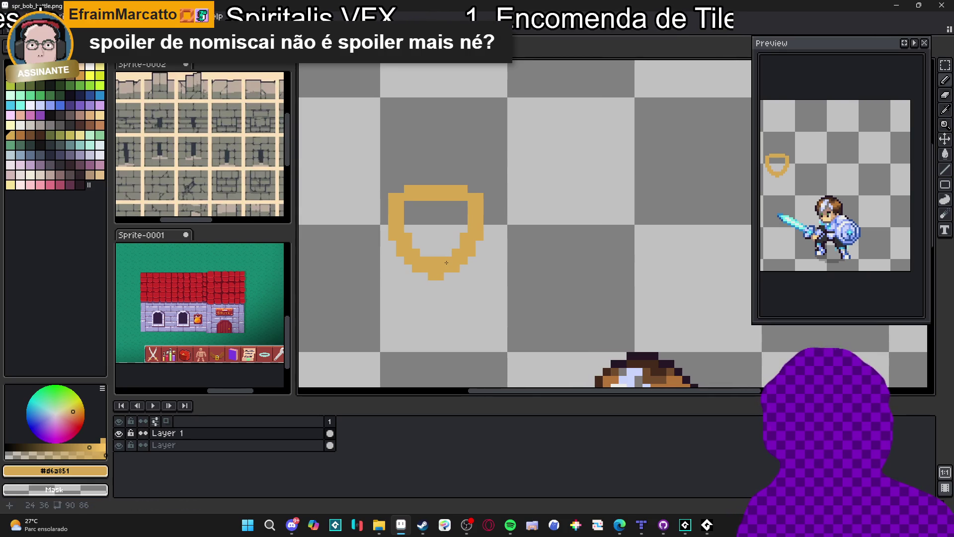
{"action": "key", "text": "b"}
{"action": "left_click", "coordinate": [405, 209]}
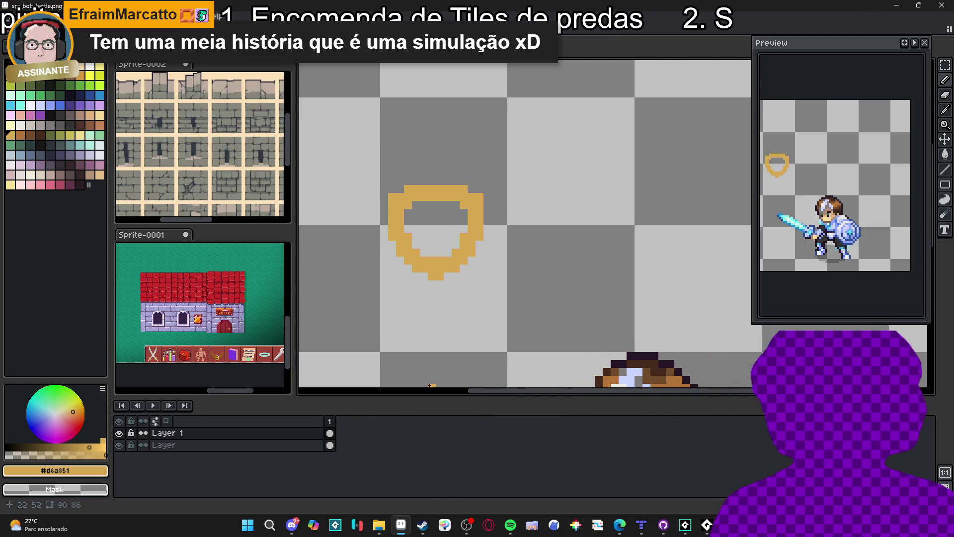
Select the gold shield outline on the canvas with a rectangular marquee
{"action": "scroll", "coordinate": [517, 292], "scroll_direction": "down", "scroll_amount": 2}
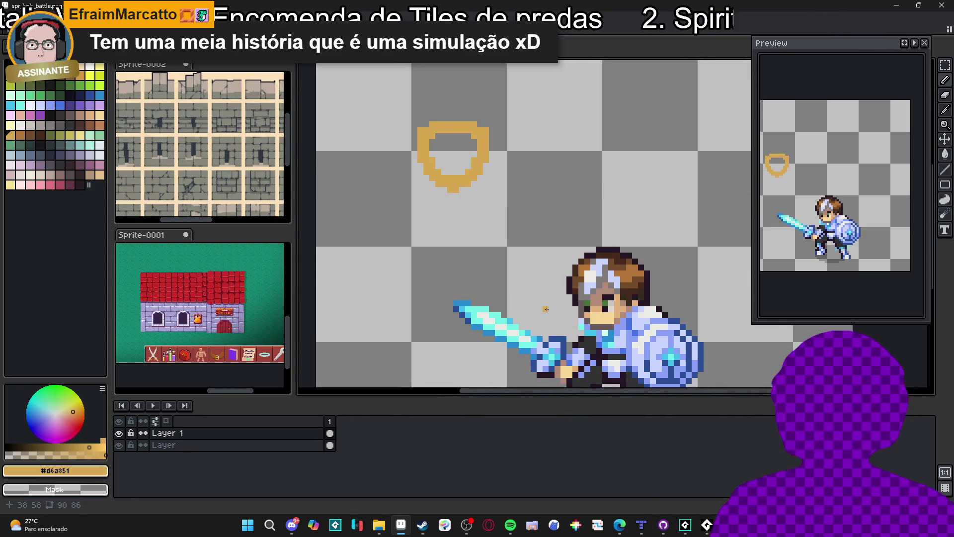
{"action": "scroll", "coordinate": [608, 271], "scroll_direction": "up", "scroll_amount": 1}
{"action": "scroll", "coordinate": [420, 241], "scroll_direction": "down", "scroll_amount": 4}
{"action": "scroll", "coordinate": [467, 254], "scroll_direction": "up", "scroll_amount": 2}
{"action": "key", "text": "m"}
{"action": "left_click_drag", "start_coordinate": [465, 214], "coordinate": [402, 284]}
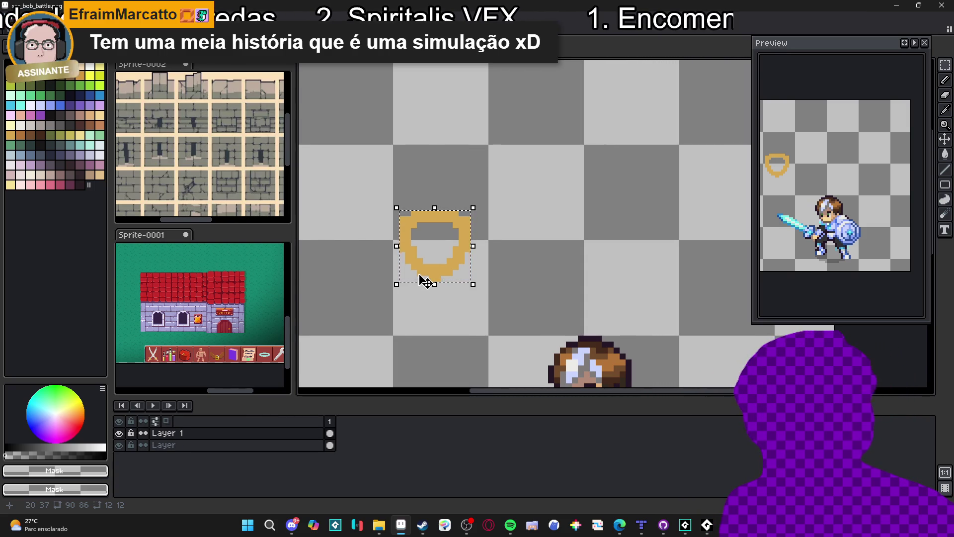
Dot brown Idx-71 pixels on the shield's edges, undoing the misplaced bottom-right one
{"action": "key", "text": "b"}
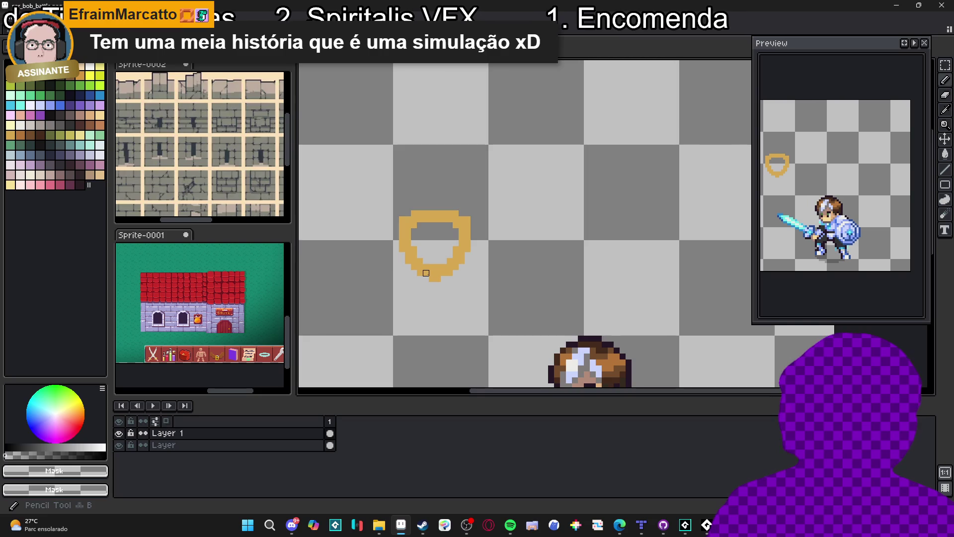
{"action": "key", "text": "ctrl+d"}
{"action": "left_click", "coordinate": [19, 135]}
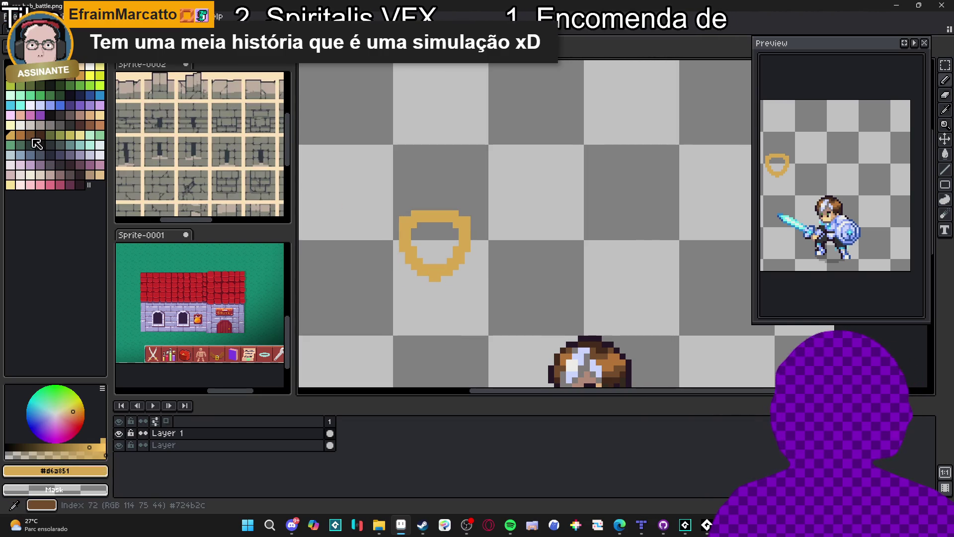
{"action": "left_click", "coordinate": [426, 254]}
{"action": "scroll", "coordinate": [421, 254], "scroll_direction": "up", "scroll_amount": 1}
{"action": "left_click", "coordinate": [487, 256]}
{"action": "left_click", "coordinate": [455, 289]}
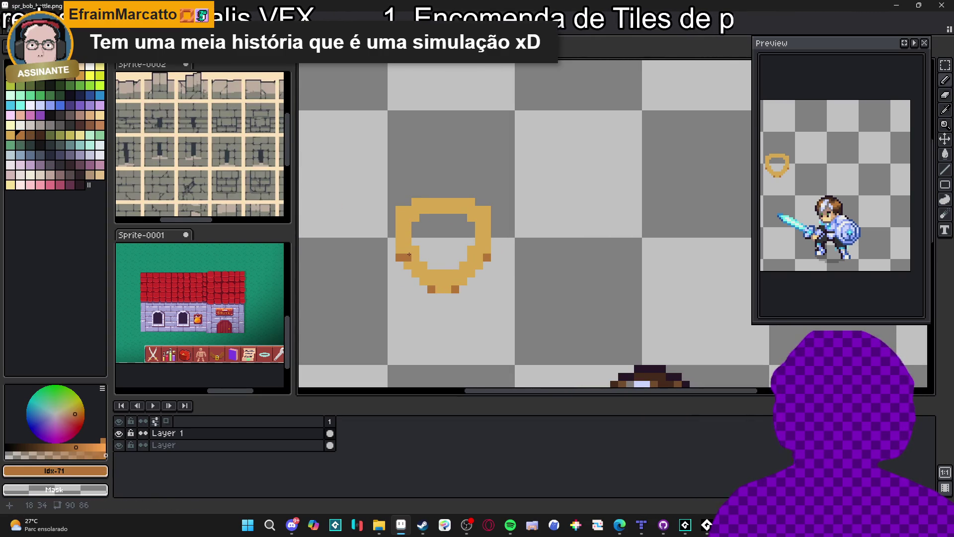
{"action": "key", "text": "ctrl+z"}
{"action": "key", "text": "ctrl+z"}
{"action": "key", "text": "ctrl+z"}
{"action": "key", "text": "ctrl+d"}
Add brown pixels at the right edge and top corners, then frame the shield with a black 13x11 rectangle
{"action": "left_click", "coordinate": [399, 250]}
{"action": "key", "text": "ctrl+z"}
{"action": "left_click", "coordinate": [487, 249]}
{"action": "left_click", "coordinate": [408, 202]}
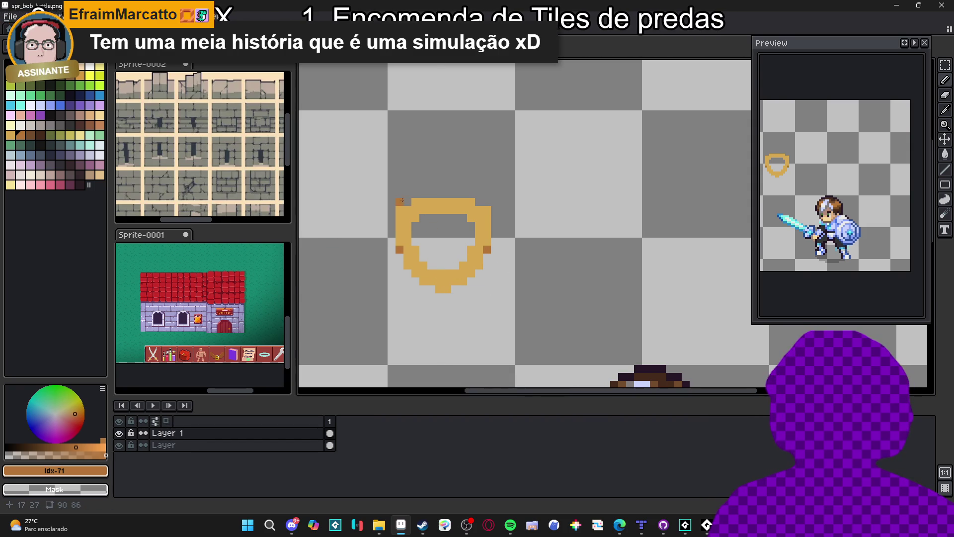
{"action": "left_click", "coordinate": [455, 202]}
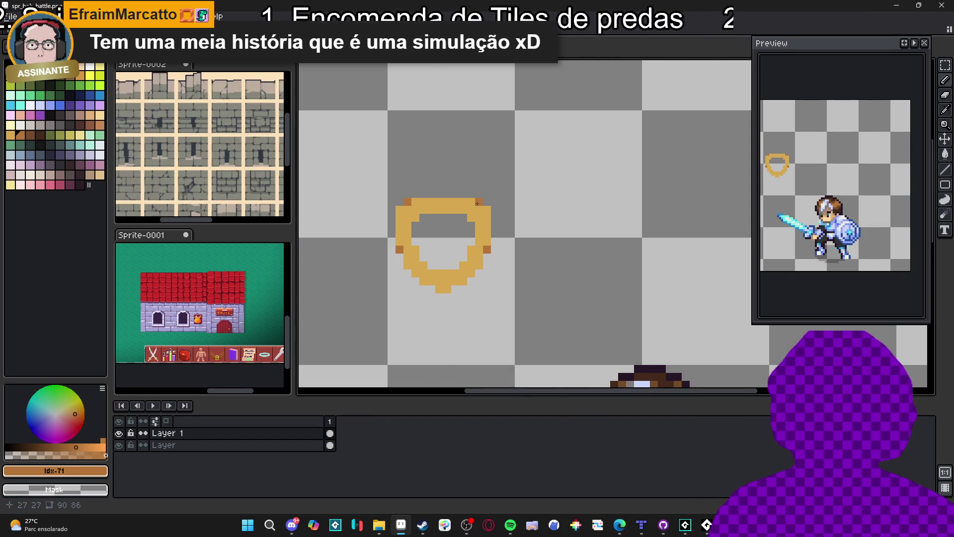
{"action": "scroll", "coordinate": [471, 309], "scroll_direction": "down", "scroll_amount": 1}
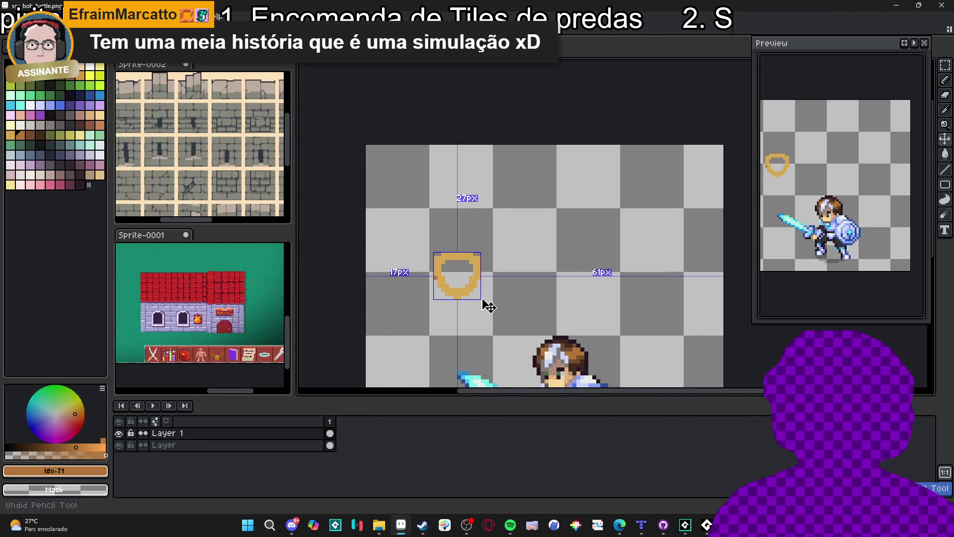
{"action": "scroll", "coordinate": [470, 295], "scroll_direction": "up", "scroll_amount": 1}
{"action": "key", "text": "u"}
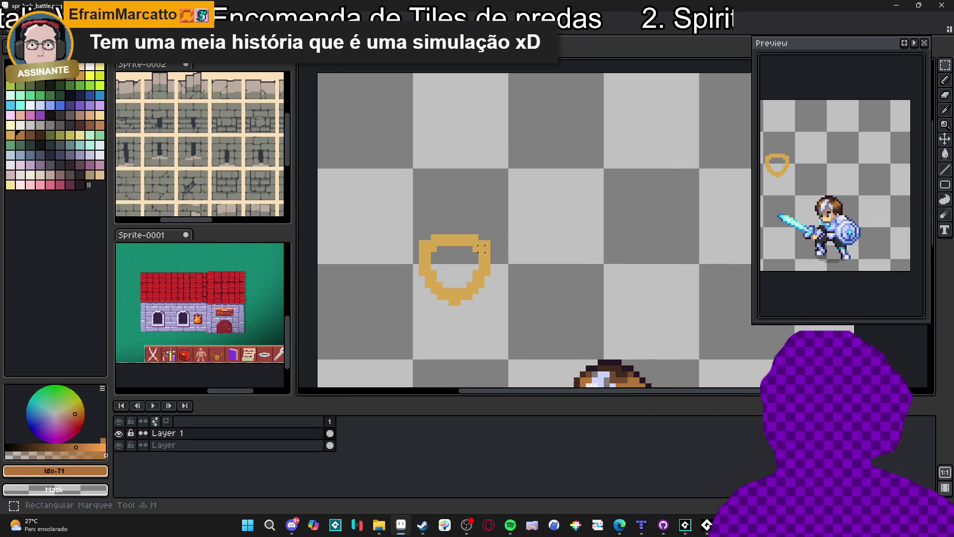
{"action": "mouse_move", "coordinate": [487, 235]}
{"action": "left_mouse_down"}
{"action": "mouse_move", "coordinate": [416, 297]}
{"action": "mouse_move", "coordinate": [426, 308]}
{"action": "left_mouse_up"}
Bring GameMaker forward and expand Sprites > Battle > Party in the Asset Browser
{"action": "left_click", "coordinate": [685, 525]}
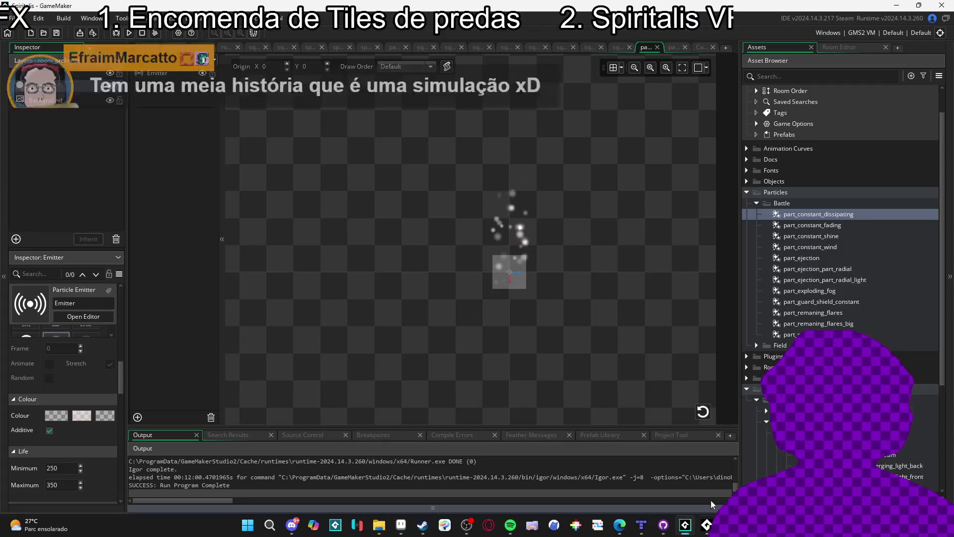
{"action": "scroll", "coordinate": [842, 224], "scroll_direction": "down", "scroll_amount": 5}
{"action": "left_click", "coordinate": [747, 474]}
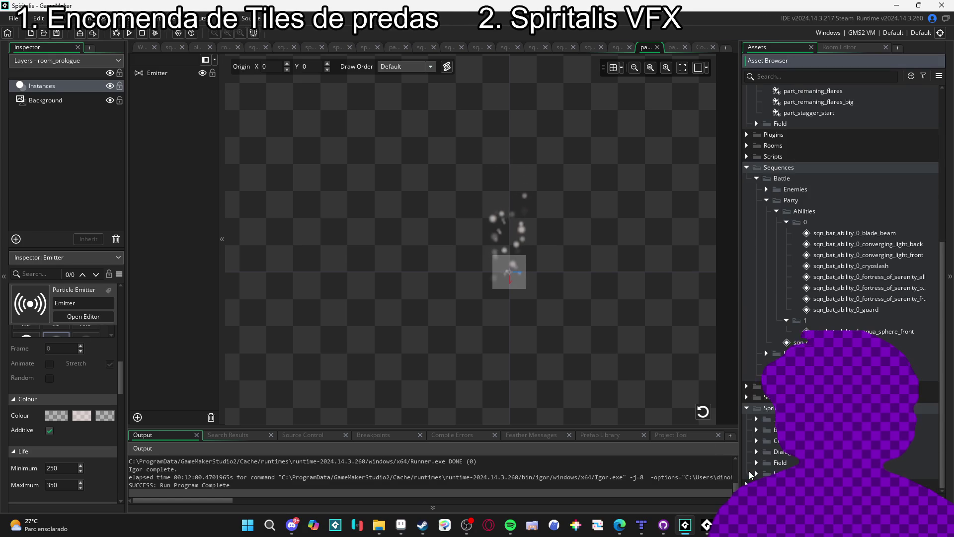
{"action": "left_click", "coordinate": [760, 431]}
{"action": "left_click", "coordinate": [767, 418]}
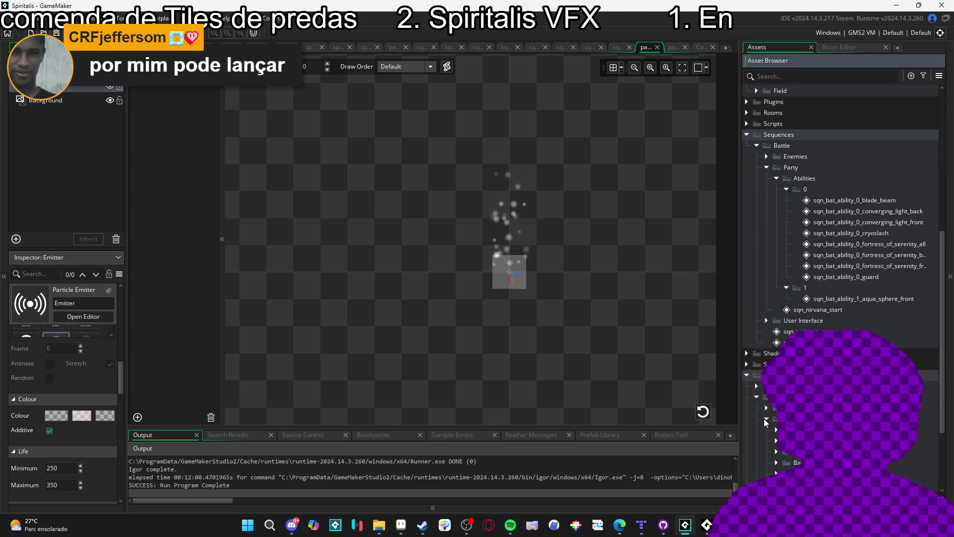
{"action": "scroll", "coordinate": [764, 419], "scroll_direction": "down", "scroll_amount": 3}
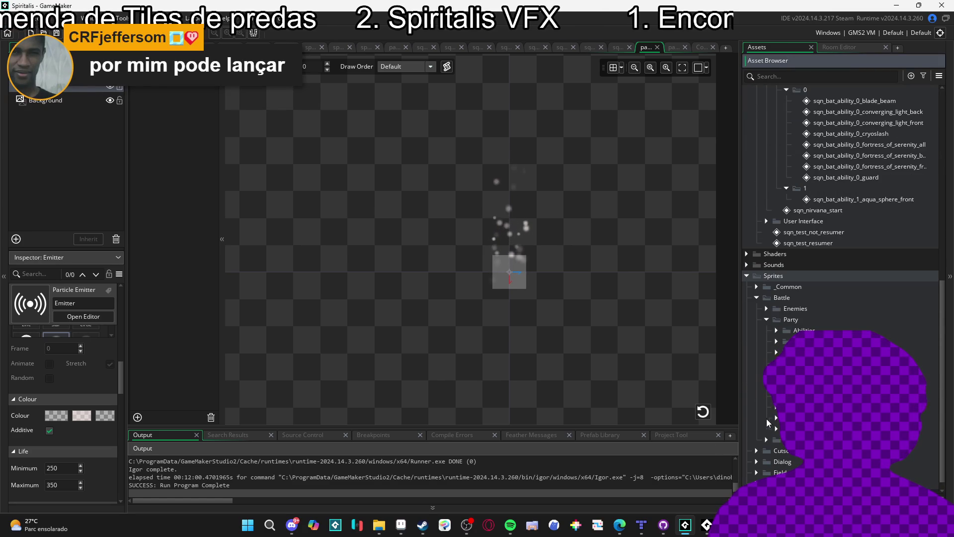
Check the context options for the Party folder and its sprite subfolder
{"action": "right_click", "coordinate": [796, 322]}
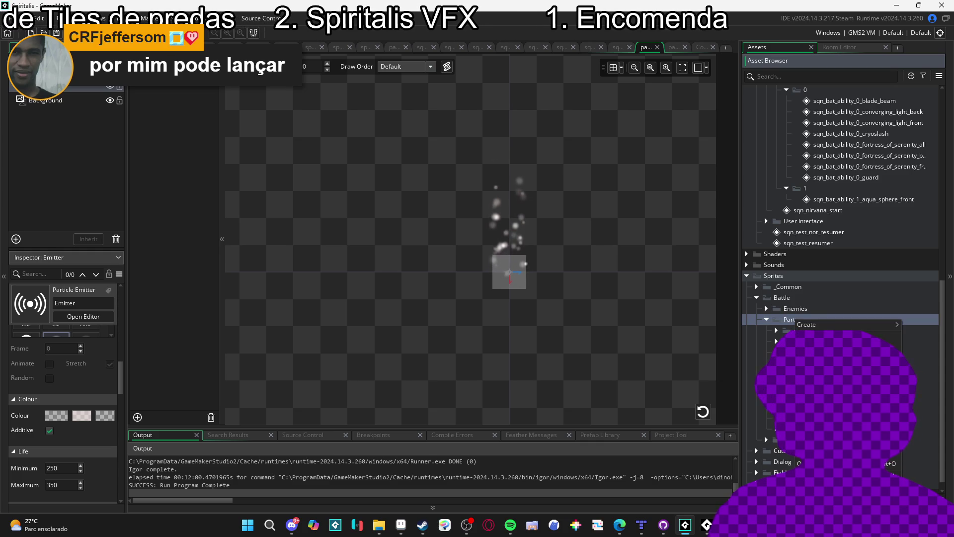
{"action": "left_click", "coordinate": [790, 330]}
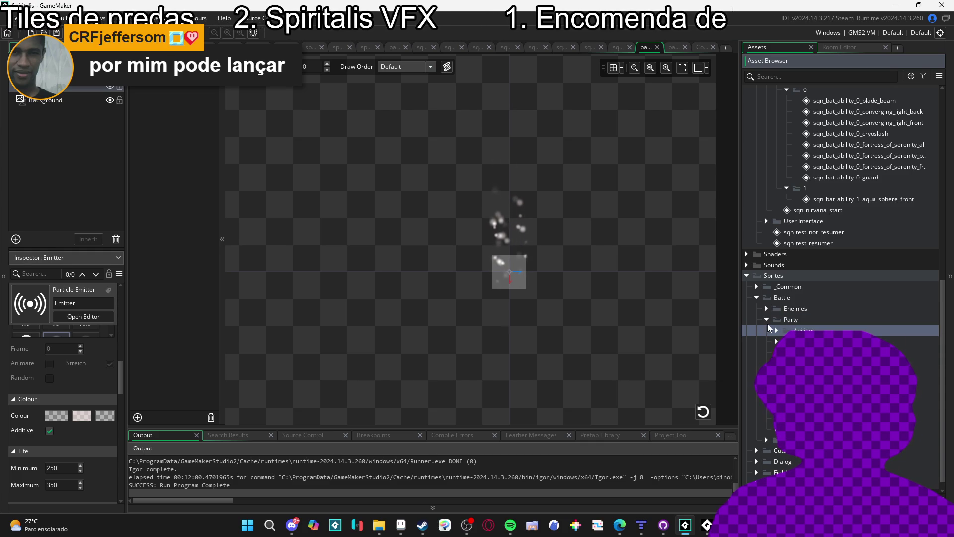
{"action": "scroll", "coordinate": [768, 326], "scroll_direction": "up", "scroll_amount": 3}
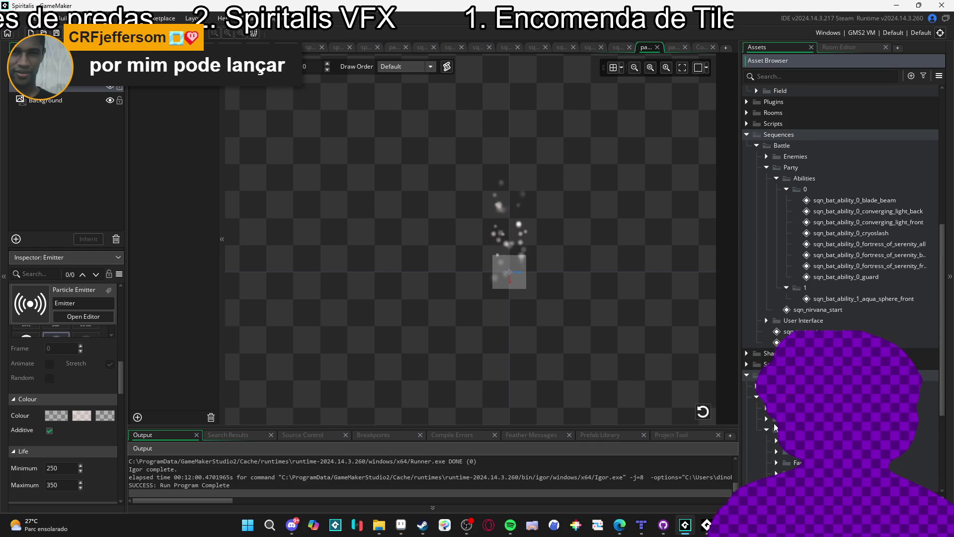
{"action": "scroll", "coordinate": [770, 432], "scroll_direction": "down", "scroll_amount": 3}
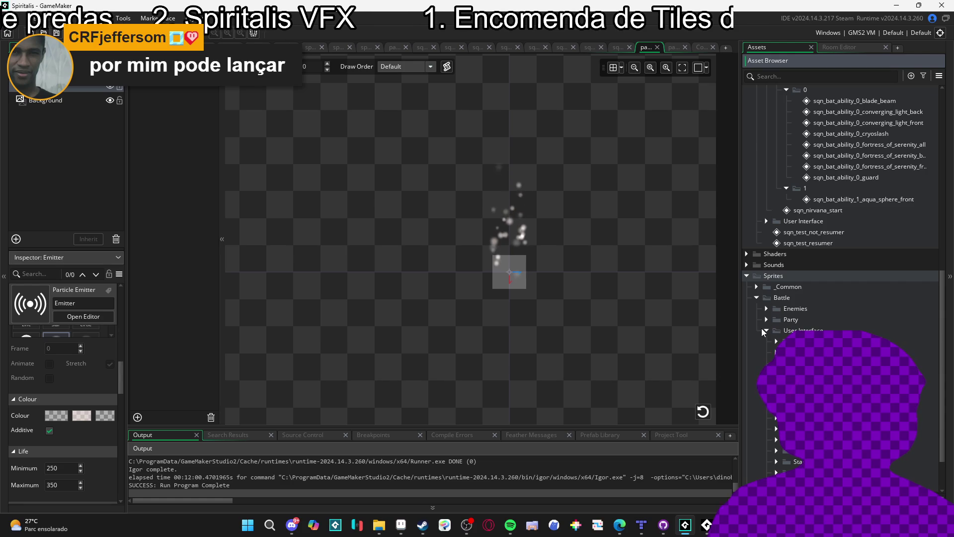
{"action": "scroll", "coordinate": [764, 334], "scroll_direction": "up", "scroll_amount": 3}
{"action": "left_click", "coordinate": [766, 418]}
{"action": "right_click", "coordinate": [778, 419]}
{"action": "key", "text": "Escape"}
{"action": "scroll", "coordinate": [840, 224], "scroll_direction": "down", "scroll_amount": 1}
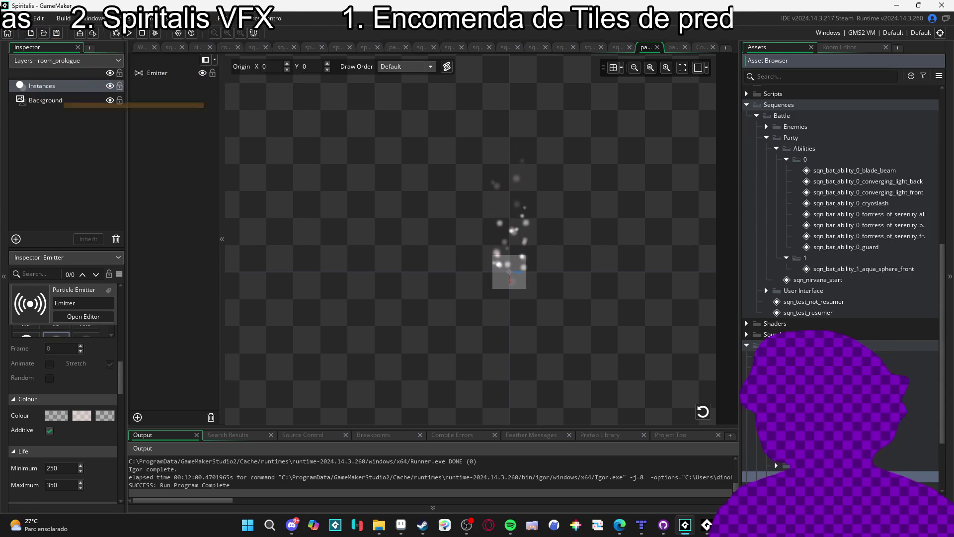
Add a new sprite to the folder and name it spr_part_buff_defese
{"action": "scroll", "coordinate": [839, 224], "scroll_direction": "down", "scroll_amount": 3}
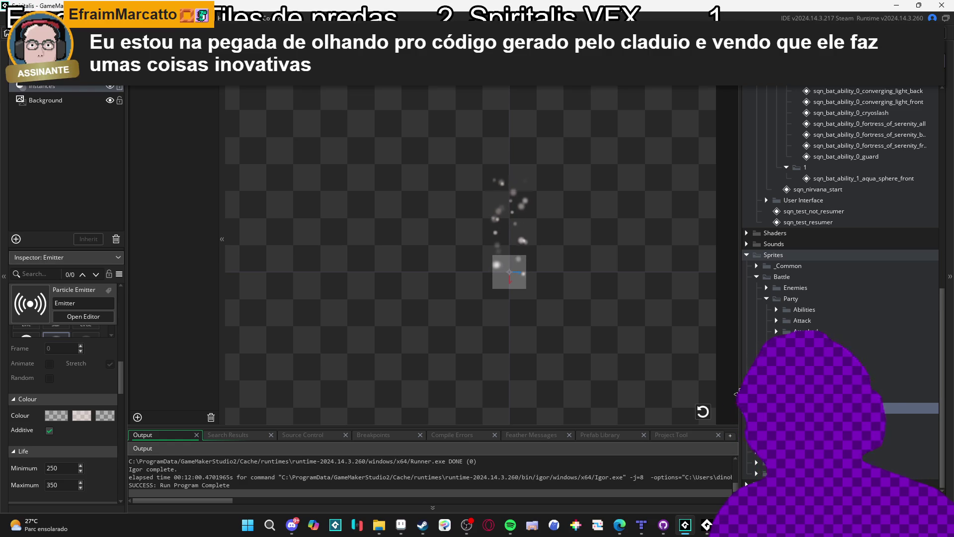
{"action": "key", "text": "alt+s"}
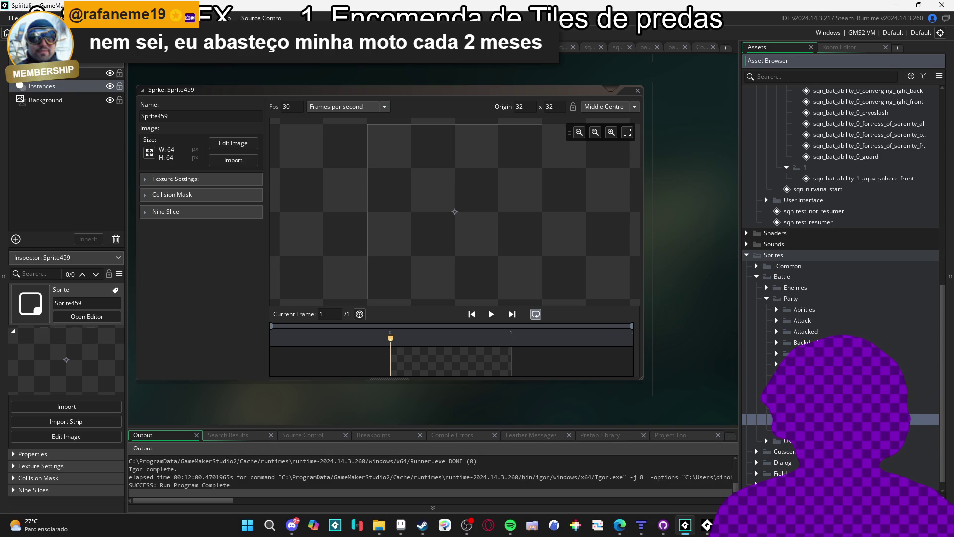
{"action": "type", "text": "spr_part_buff_defese"}
{"action": "key", "text": "Return"}
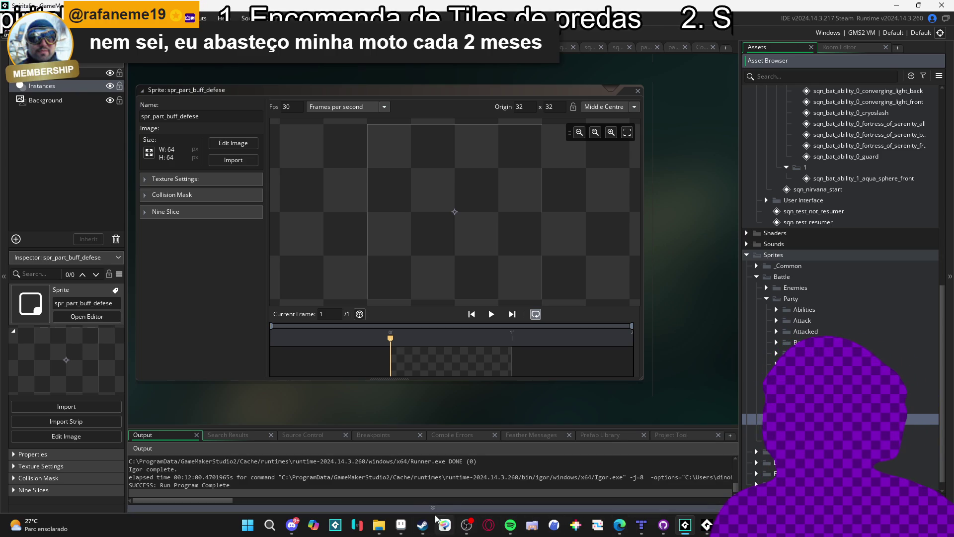
{"action": "mouse_move", "coordinate": [400, 521]}
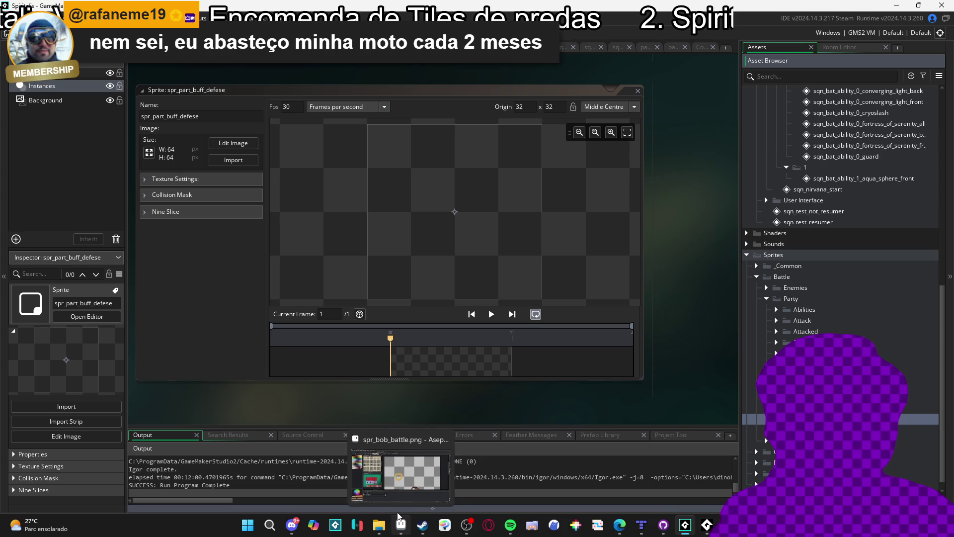
Fill the shield ring with white Idx-8 and copy a 12x12 area around it
{"action": "left_click", "coordinate": [388, 479]}
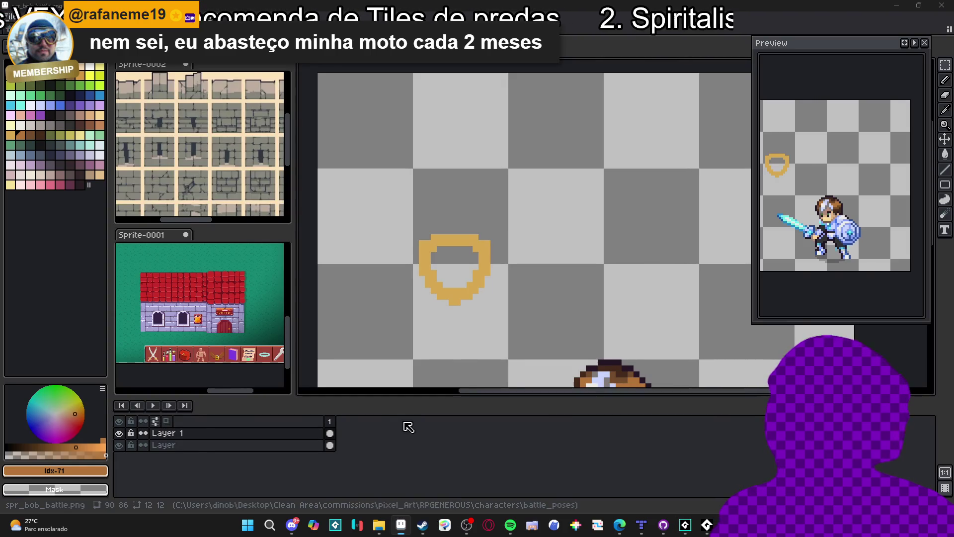
{"action": "key", "text": "x"}
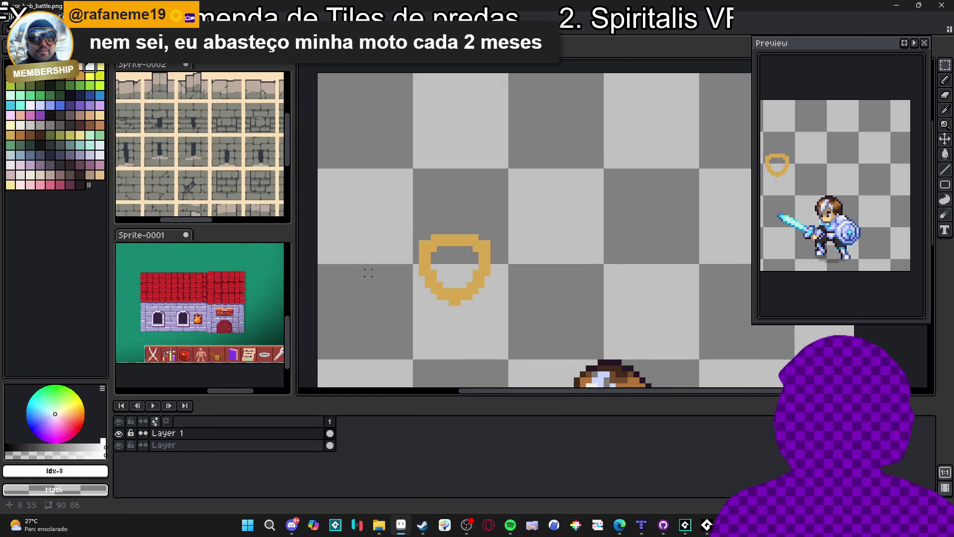
{"action": "left_click", "coordinate": [444, 239]}
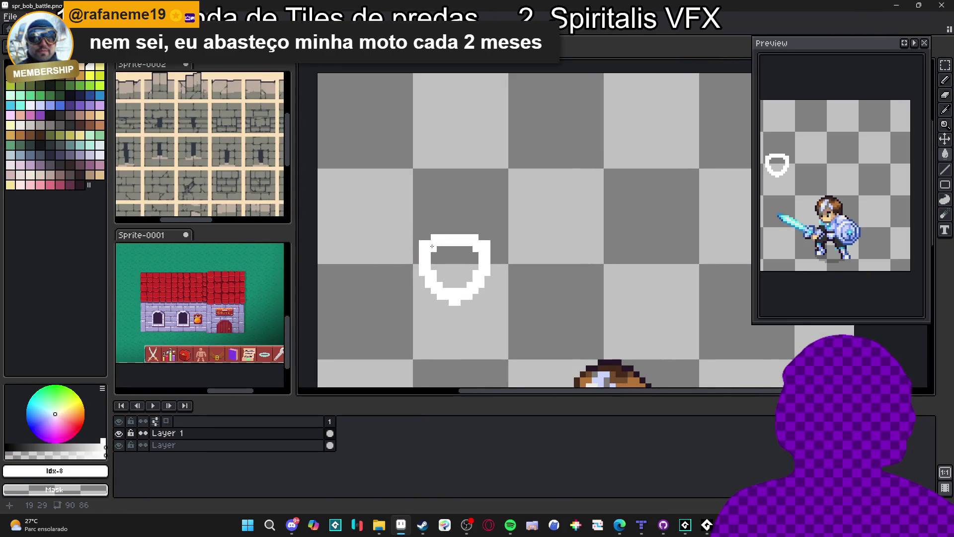
{"action": "mouse_move", "coordinate": [422, 237]}
{"action": "left_mouse_down"}
{"action": "mouse_move", "coordinate": [459, 299]}
{"action": "mouse_move", "coordinate": [487, 302]}
{"action": "mouse_move", "coordinate": [486, 310]}
{"action": "mouse_move", "coordinate": [421, 236]}
{"action": "left_mouse_up"}
{"action": "key", "text": "ctrl+d"}
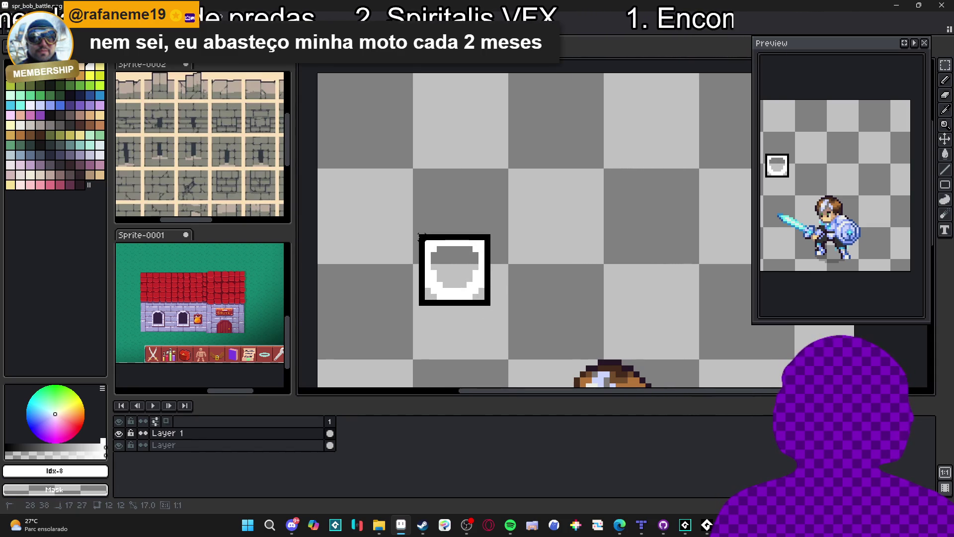
Remove the black measuring rectangle, clear the selection and go back to GameMaker
{"action": "key", "text": "ctrl+z"}
{"action": "key", "text": "ctrl+z"}
{"action": "key", "text": "ctrl+z"}
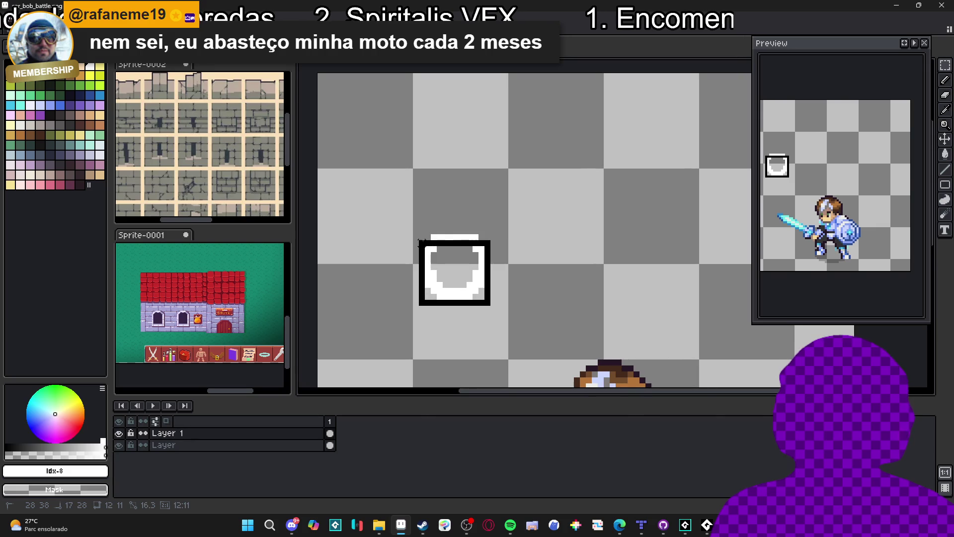
{"action": "key", "text": "ctrl+z"}
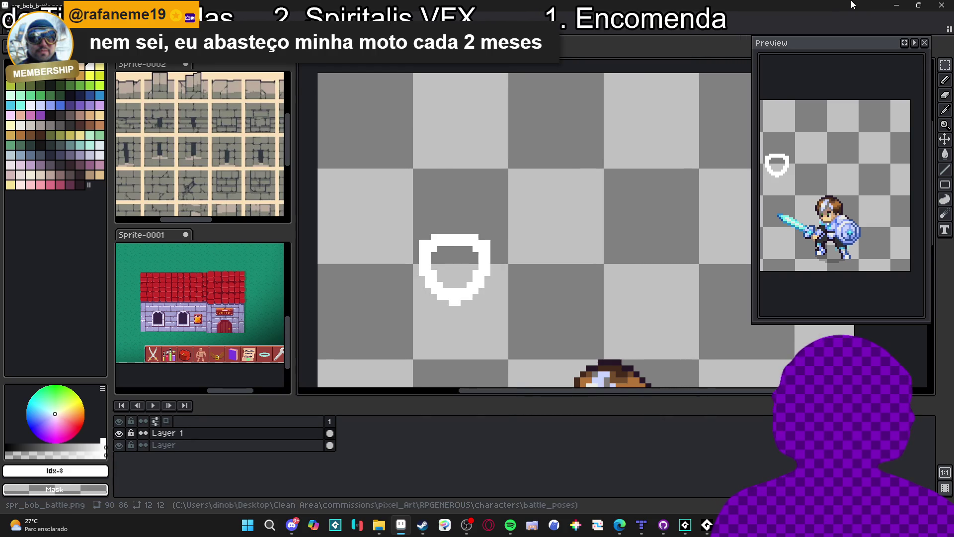
{"action": "left_click", "coordinate": [897, 5]}
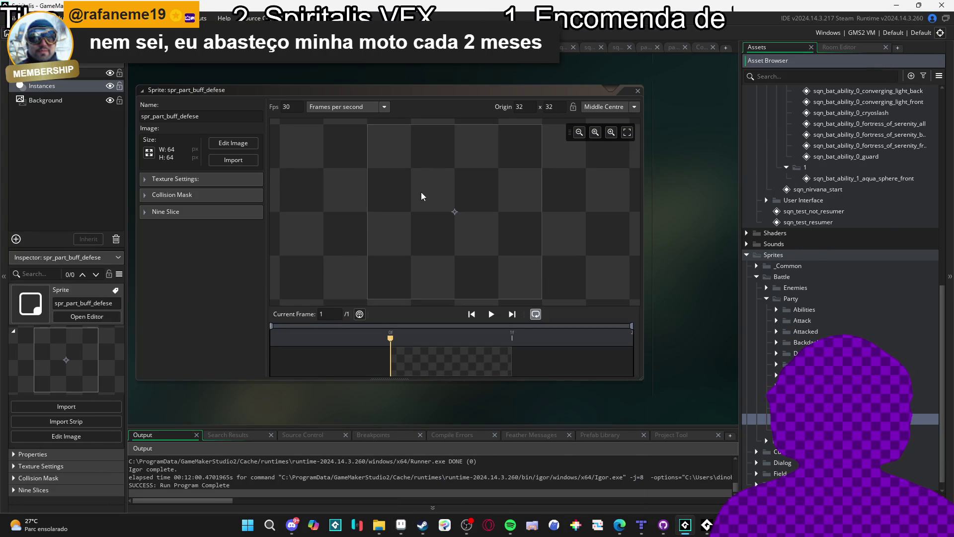
Resize spr_part_buff_defese to 12×12 and paste the white shield into its image
{"action": "left_click", "coordinate": [149, 152]}
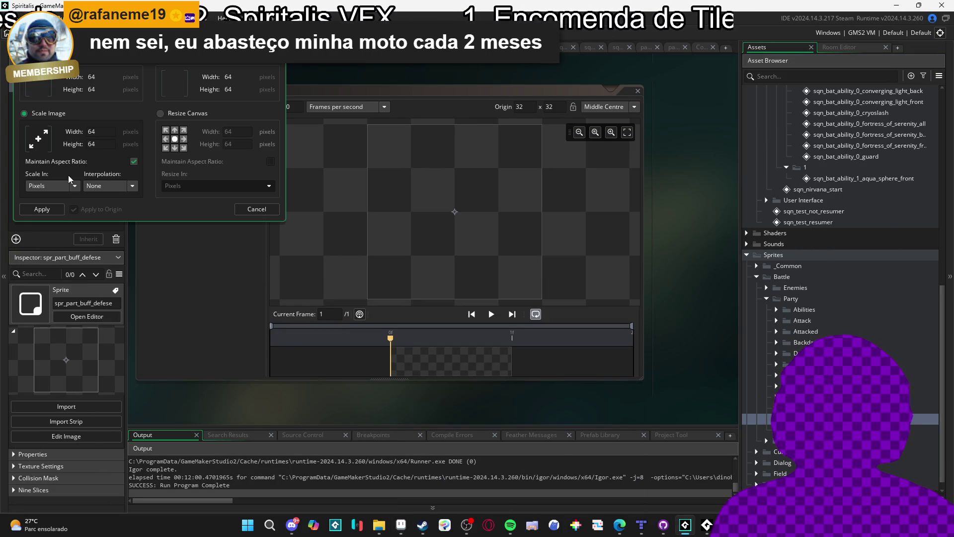
{"action": "type", "text": "12"}
{"action": "key", "text": "Return"}
{"action": "left_click", "coordinate": [244, 144]}
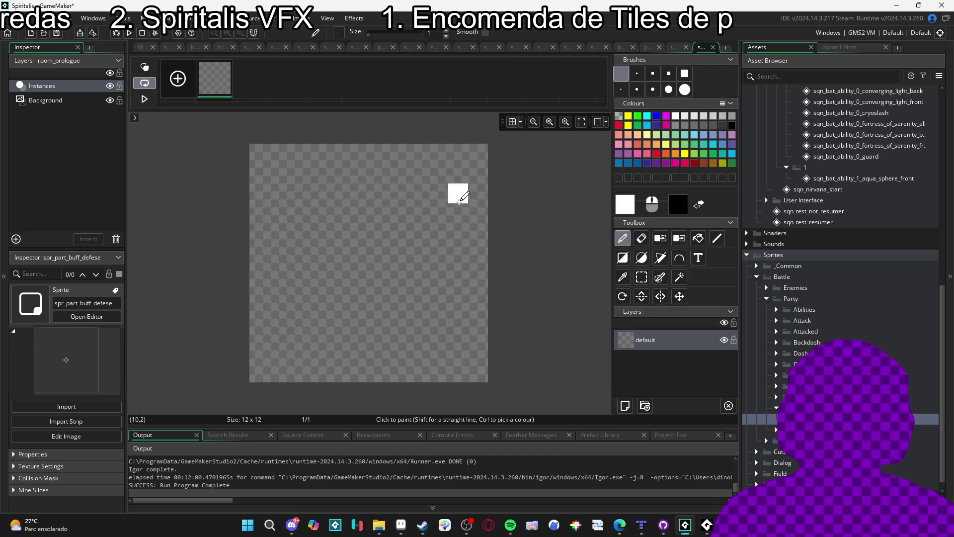
{"action": "key", "text": "ctrl+v"}
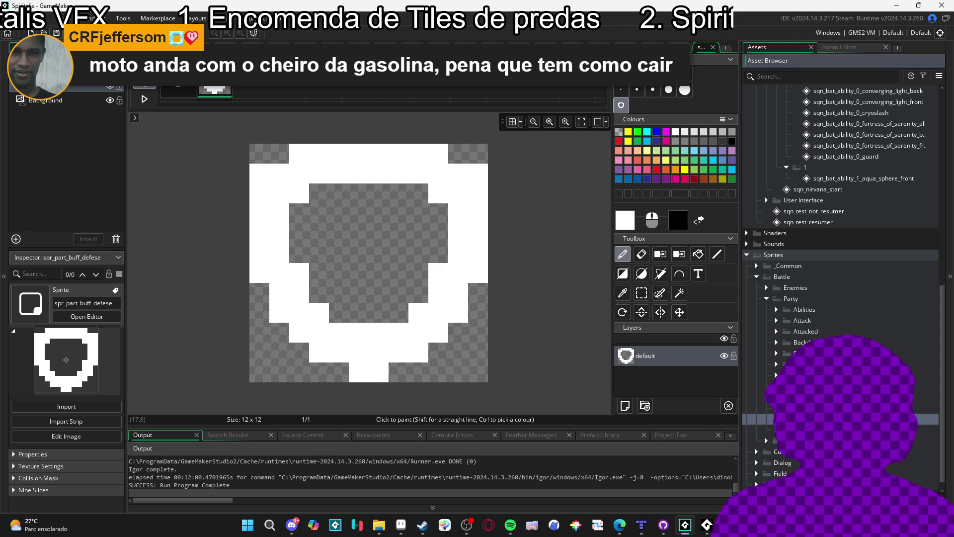
{"action": "scroll", "coordinate": [840, 283], "scroll_direction": "up", "scroll_amount": 3}
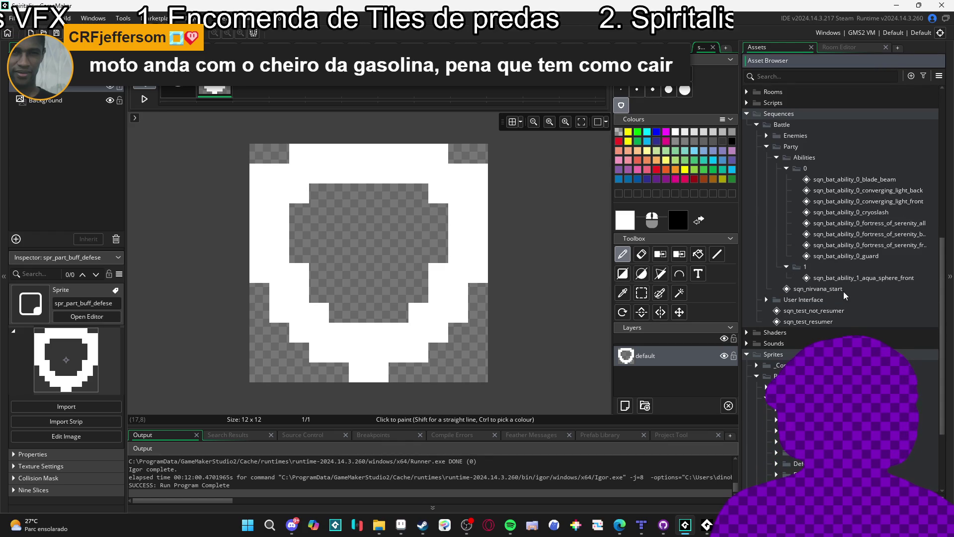
Open sqn_bat_ability_1_aqua_sphere_front and collapse the ability and Party sequence folders
{"action": "double_click", "coordinate": [850, 280]}
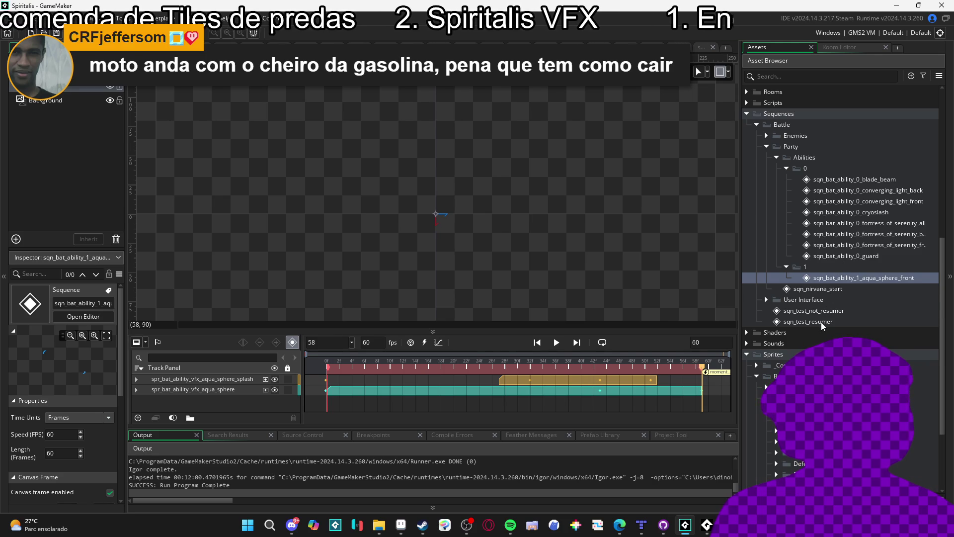
{"action": "left_click", "coordinate": [787, 266]}
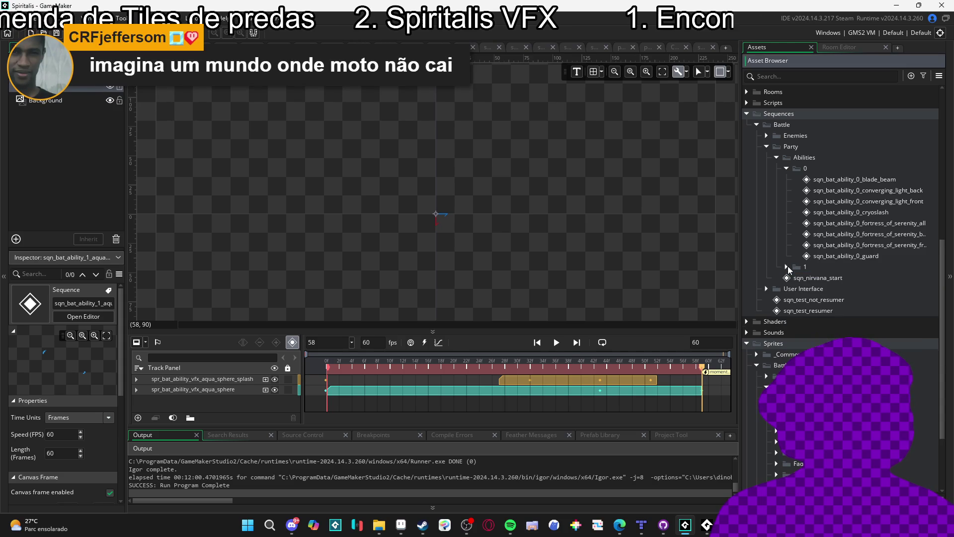
{"action": "left_click", "coordinate": [786, 169]}
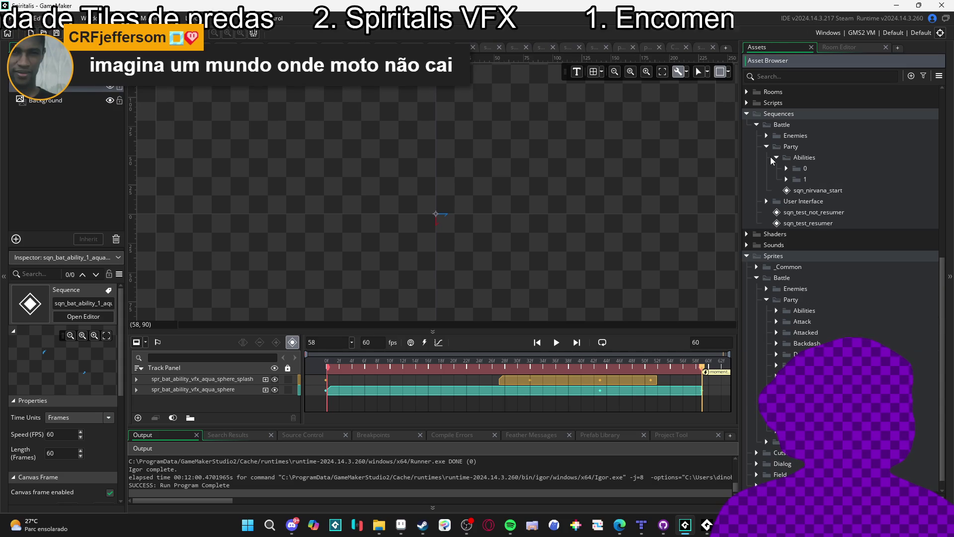
{"action": "left_click", "coordinate": [765, 138]}
{"action": "left_click", "coordinate": [765, 138]}
{"action": "left_click", "coordinate": [776, 149]}
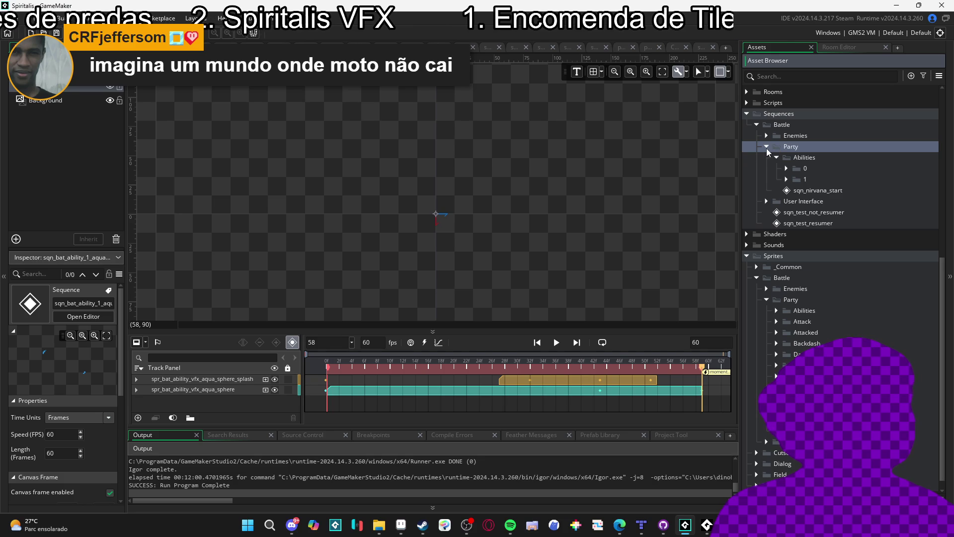
{"action": "left_click", "coordinate": [765, 147]}
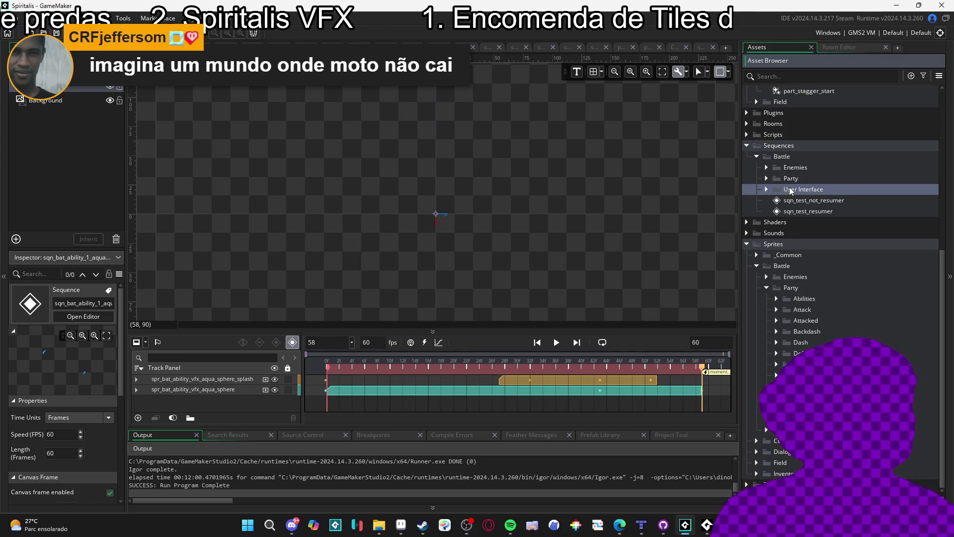
Create a group named buffs_parts inside Sequences > Battle
{"action": "right_click", "coordinate": [775, 157]}
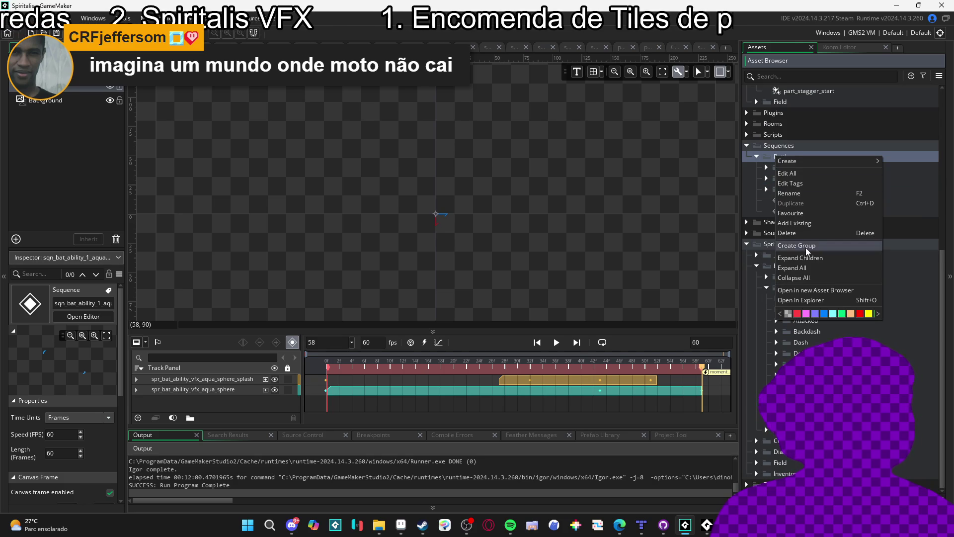
{"action": "left_click", "coordinate": [805, 246]}
{"action": "type", "text": "bif"}
{"action": "key", "text": "BackSpace"}
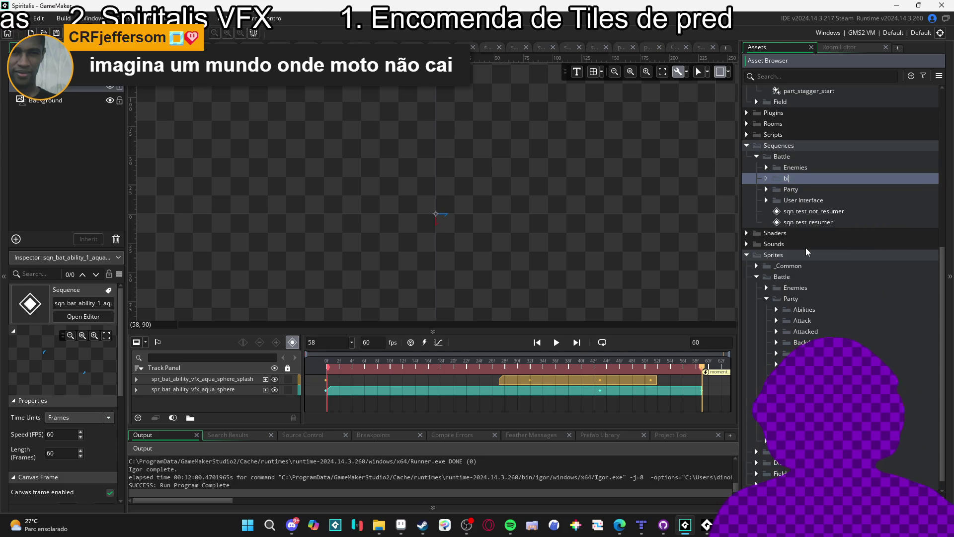
{"action": "type", "text": "iff"}
{"action": "type", "text": "uffs_parts"}
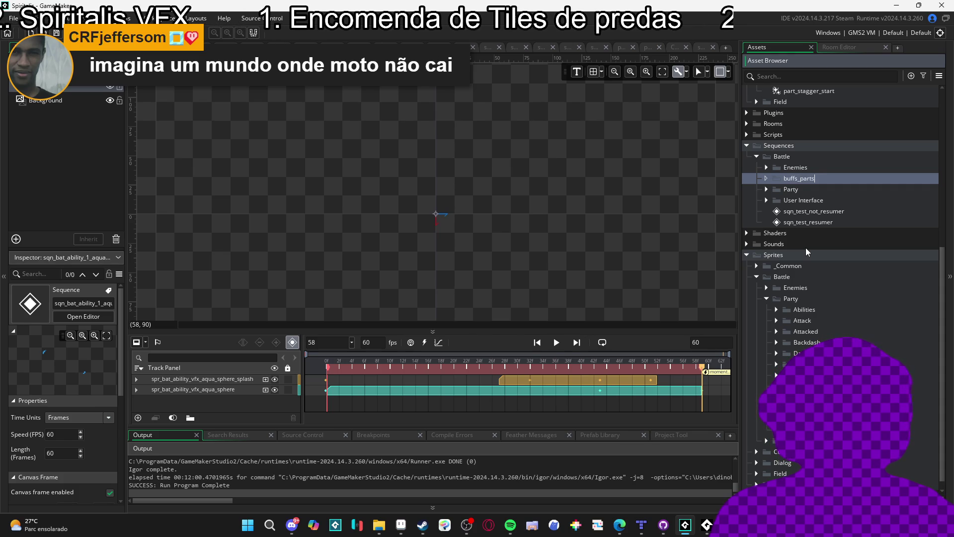
{"action": "key", "text": "Return"}
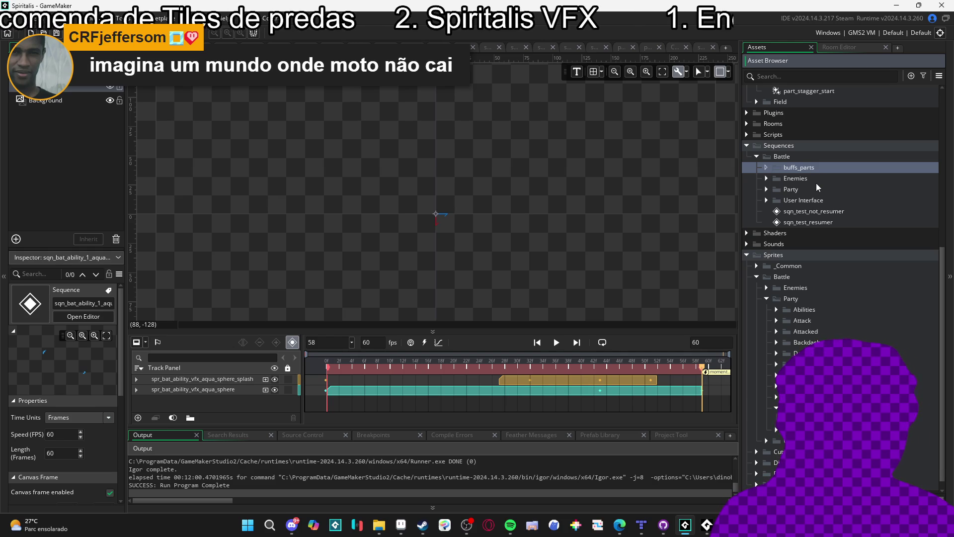
{"action": "scroll", "coordinate": [821, 177], "scroll_direction": "up", "scroll_amount": 7}
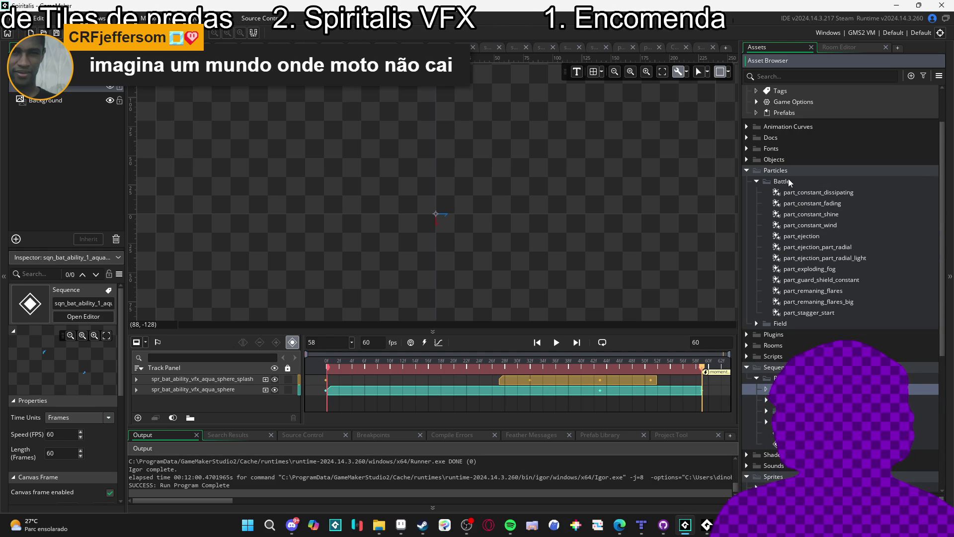
Duplicate part_constant_dissipating and rename the copy part_buff_defense
{"action": "left_click", "coordinate": [787, 195]}
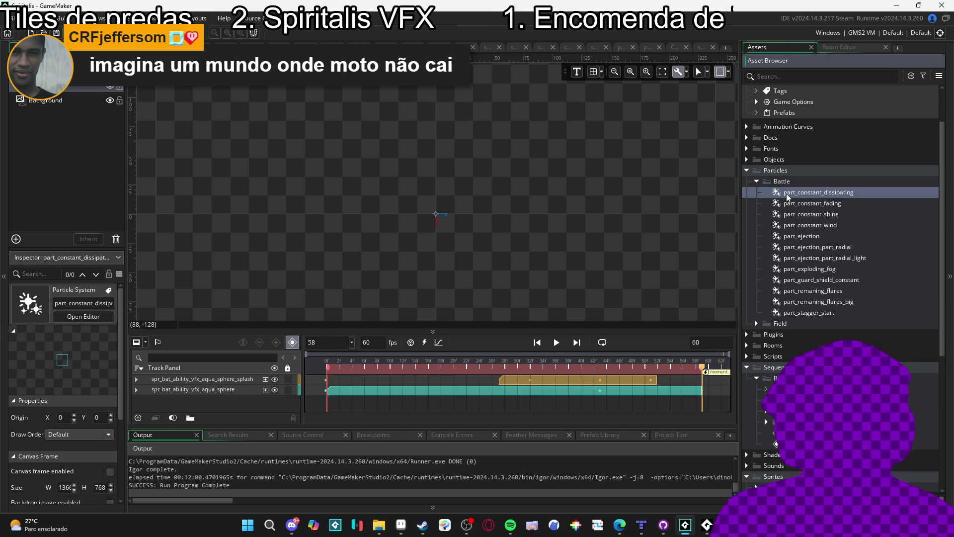
{"action": "key", "text": "ctrl+d"}
{"action": "left_click", "coordinate": [807, 204]}
{"action": "type", "text": "part_buff_defense"}
{"action": "key", "text": "Return"}
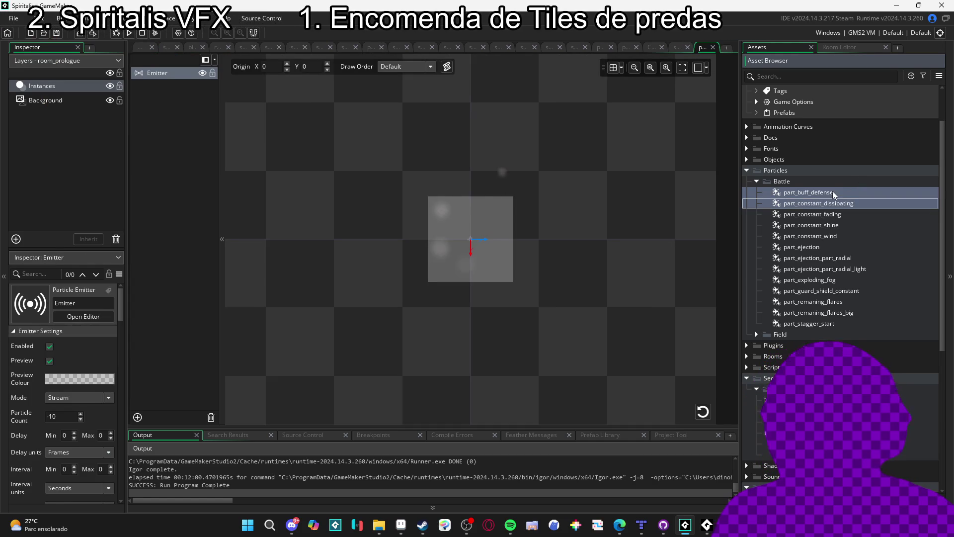
{"action": "left_click", "coordinate": [833, 190]}
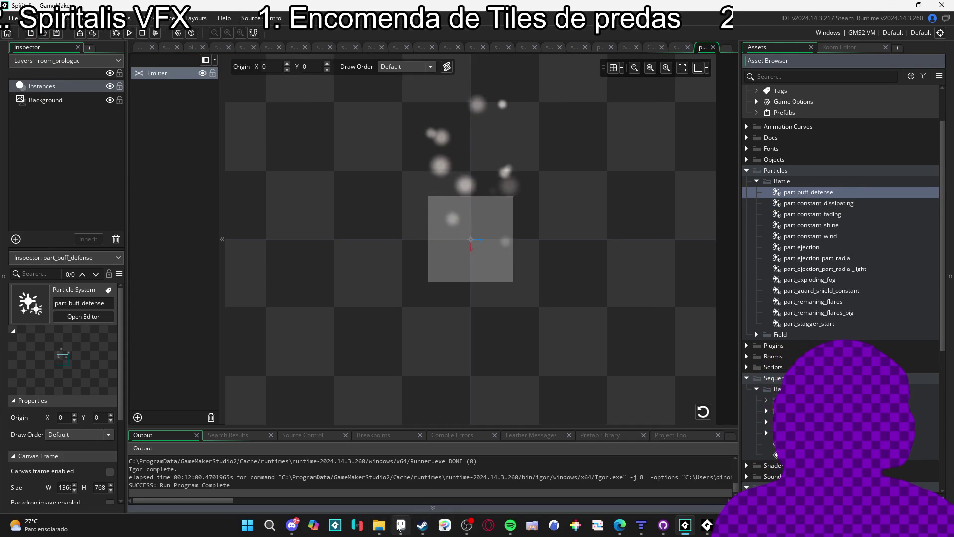
In Aseprite, select the knight's layer with the Rectangular Marquee ready
{"action": "left_click", "coordinate": [401, 525]}
{"action": "scroll", "coordinate": [472, 199], "scroll_direction": "down", "scroll_amount": 2}
{"action": "left_click", "coordinate": [556, 293], "text": "ctrl"}
{"action": "key", "text": "m"}
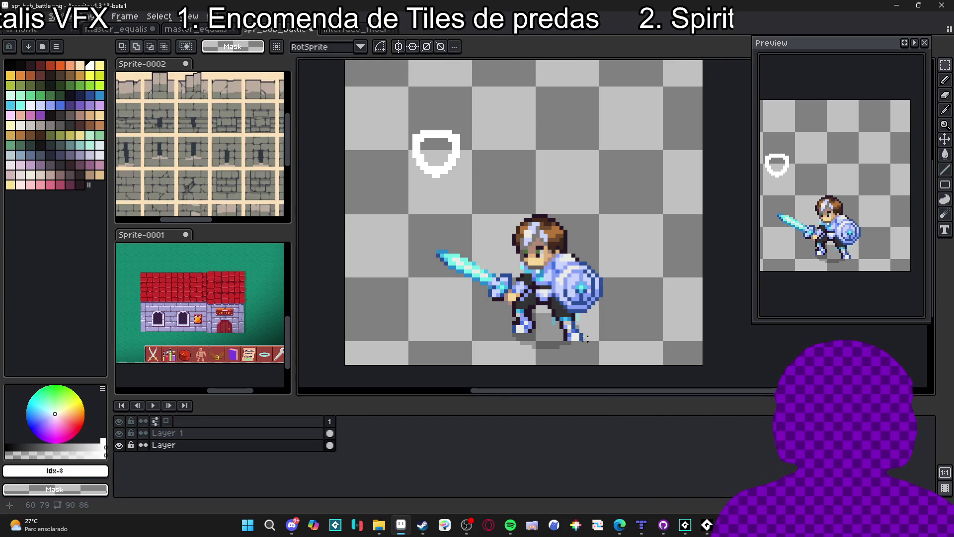
Box the knight to read its 18×34 pixel size, then return to GameMaker
{"action": "mouse_move", "coordinate": [581, 337]}
{"action": "left_mouse_down"}
{"action": "mouse_move", "coordinate": [494, 219]}
{"action": "mouse_move", "coordinate": [512, 206]}
{"action": "left_mouse_up"}
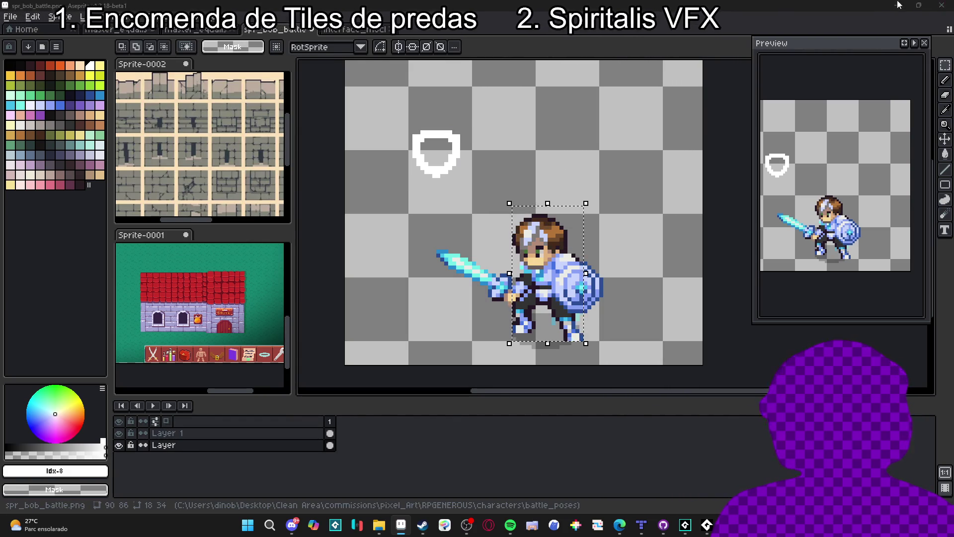
{"action": "left_click", "coordinate": [898, 5]}
{"action": "left_click", "coordinate": [458, 258]}
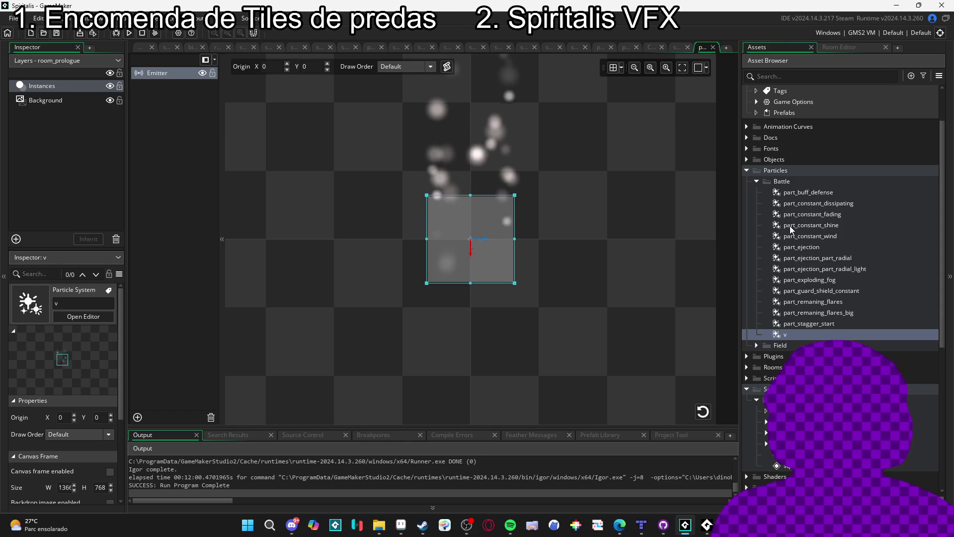
Create part_buff_defense_1 and open its emitter settings in the Particle Editor
{"action": "left_click", "coordinate": [824, 207]}
{"action": "left_click", "coordinate": [821, 192]}
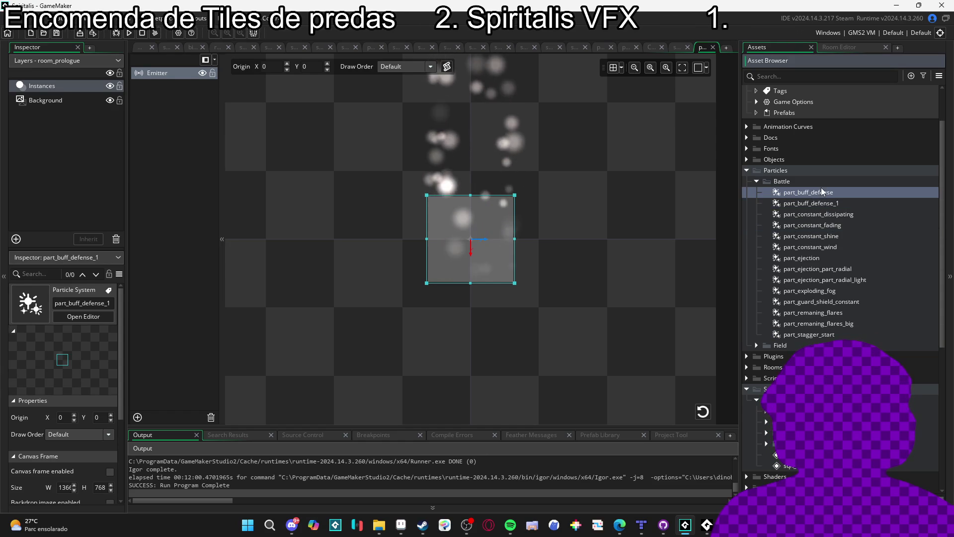
{"action": "double_click", "coordinate": [813, 204]}
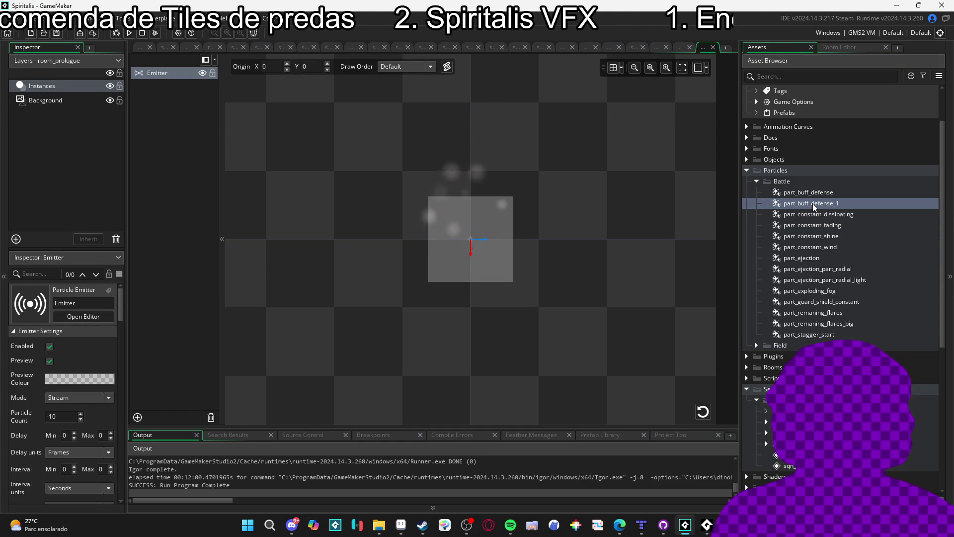
{"action": "left_click", "coordinate": [822, 190]}
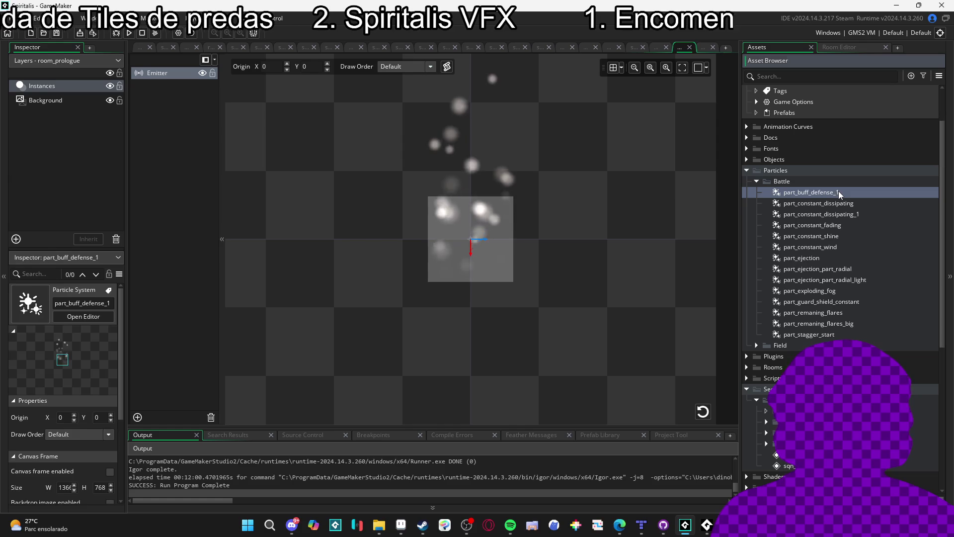
{"action": "double_click", "coordinate": [839, 193]}
{"action": "double_click", "coordinate": [837, 192]}
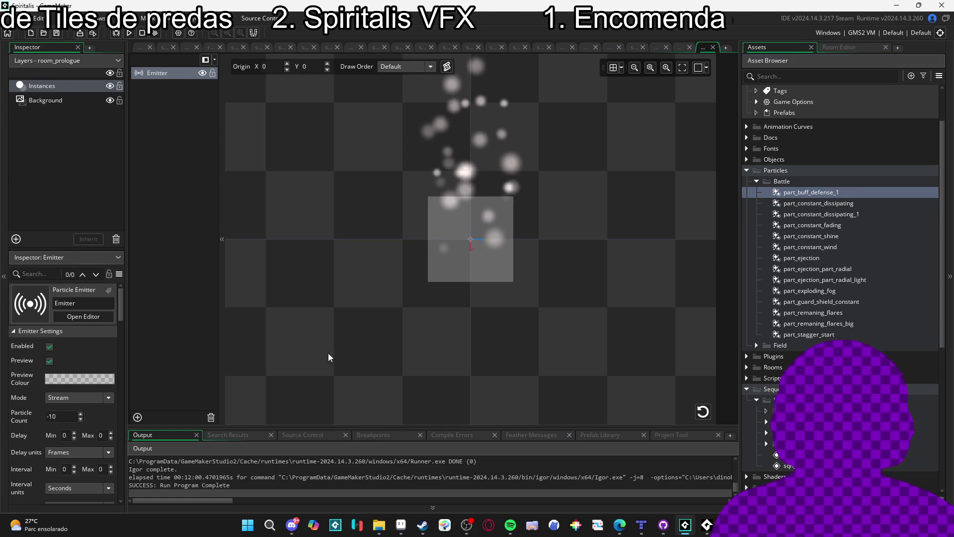
Size the emitter rectangle 18×34 and use spr_part_buff_defese as the particle texture
{"action": "scroll", "coordinate": [59, 447], "scroll_direction": "down", "scroll_amount": 3}
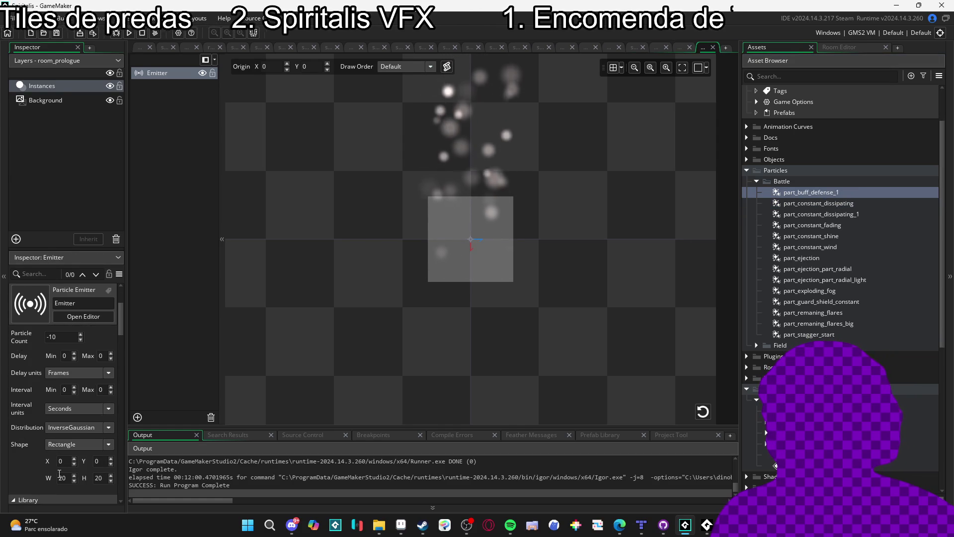
{"action": "scroll", "coordinate": [59, 473], "scroll_direction": "down", "scroll_amount": 2}
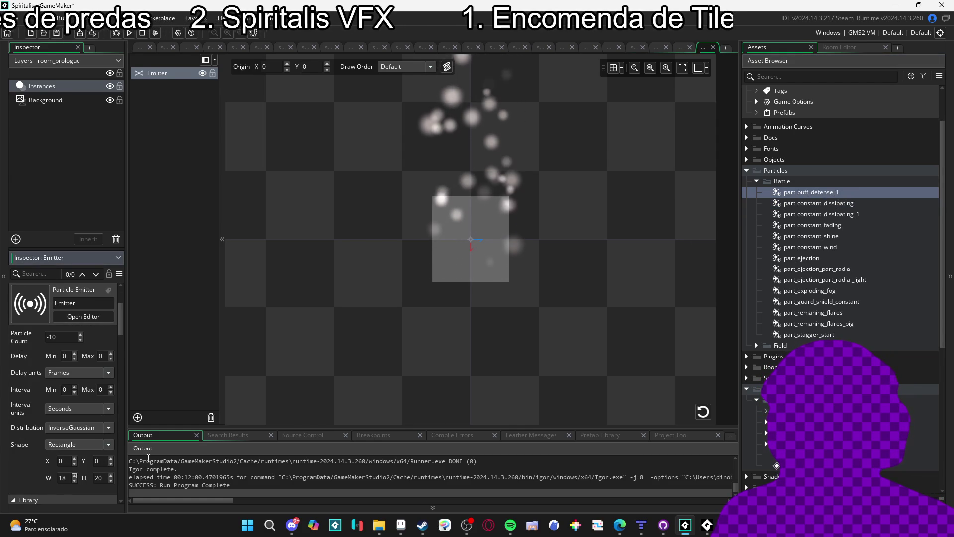
{"action": "type", "text": "34"}
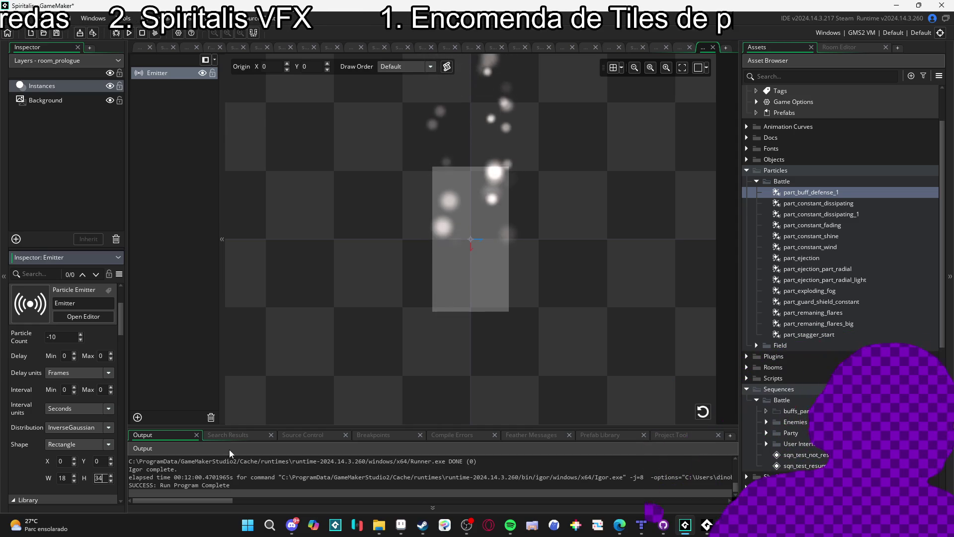
{"action": "left_click_drag", "start_coordinate": [470, 337], "coordinate": [494, 333]}
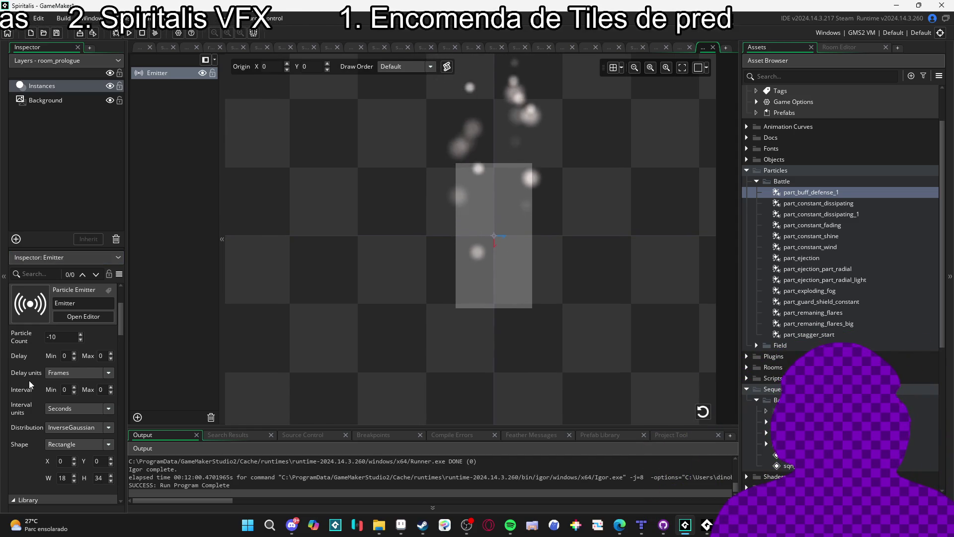
{"action": "scroll", "coordinate": [65, 397], "scroll_direction": "down", "scroll_amount": 2}
{"action": "scroll", "coordinate": [892, 305], "scroll_direction": "down", "scroll_amount": 6}
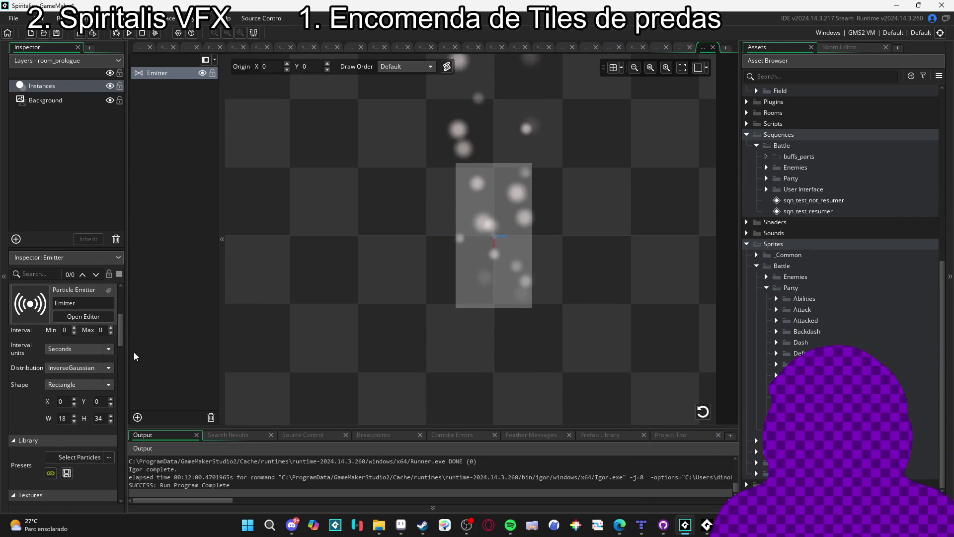
{"action": "scroll", "coordinate": [99, 368], "scroll_direction": "down", "scroll_amount": 1}
{"action": "left_click_drag", "start_coordinate": [795, 407], "coordinate": [82, 472]}
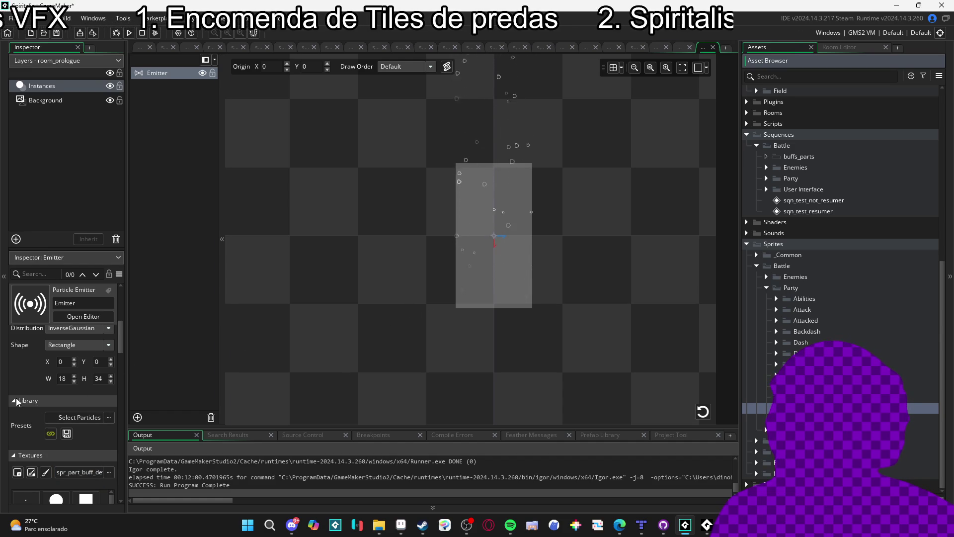
Turn off additive blending and set the particle Scale X and Scale Y to 0.1
{"action": "scroll", "coordinate": [16, 401], "scroll_direction": "down", "scroll_amount": 3}
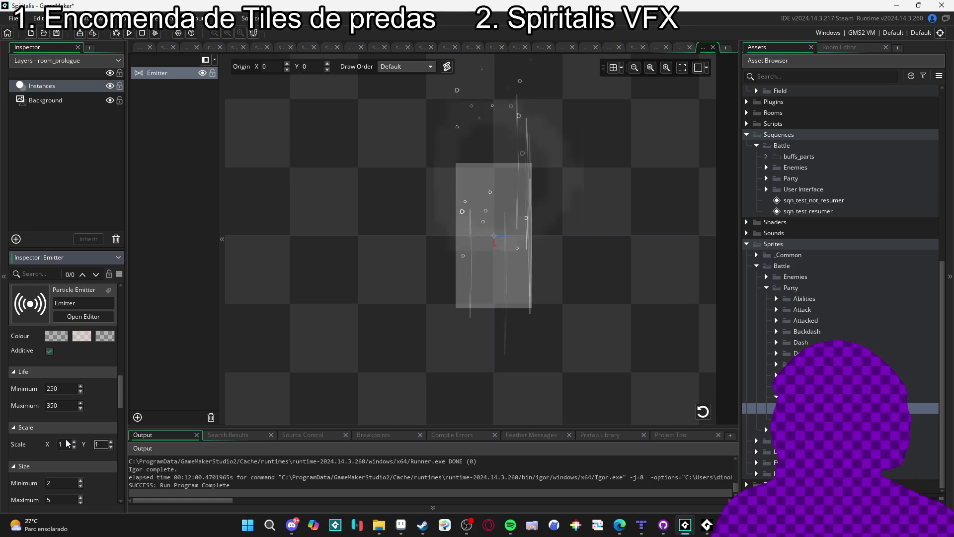
{"action": "key", "text": "Return"}
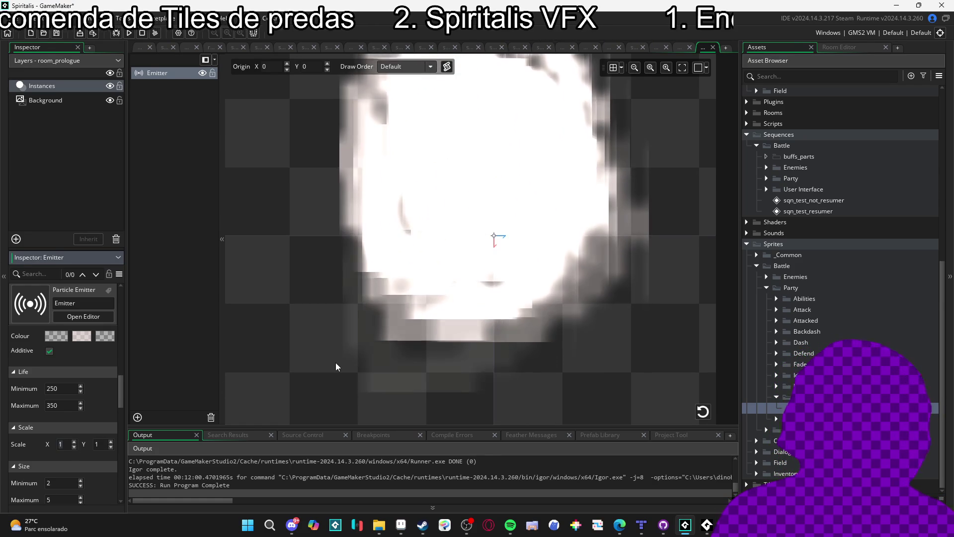
{"action": "left_click", "coordinate": [49, 351]}
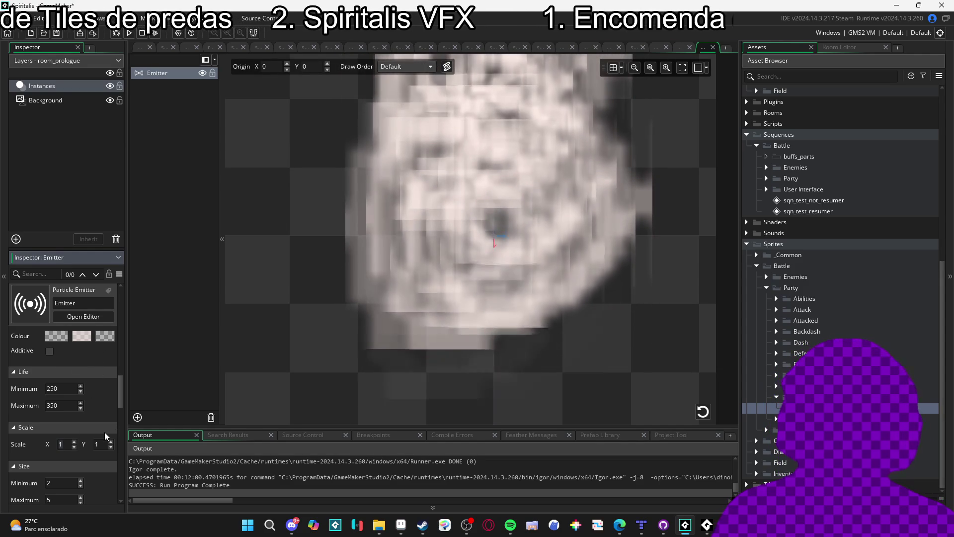
{"action": "type", "text": "0.3"}
{"action": "key", "text": "Tab"}
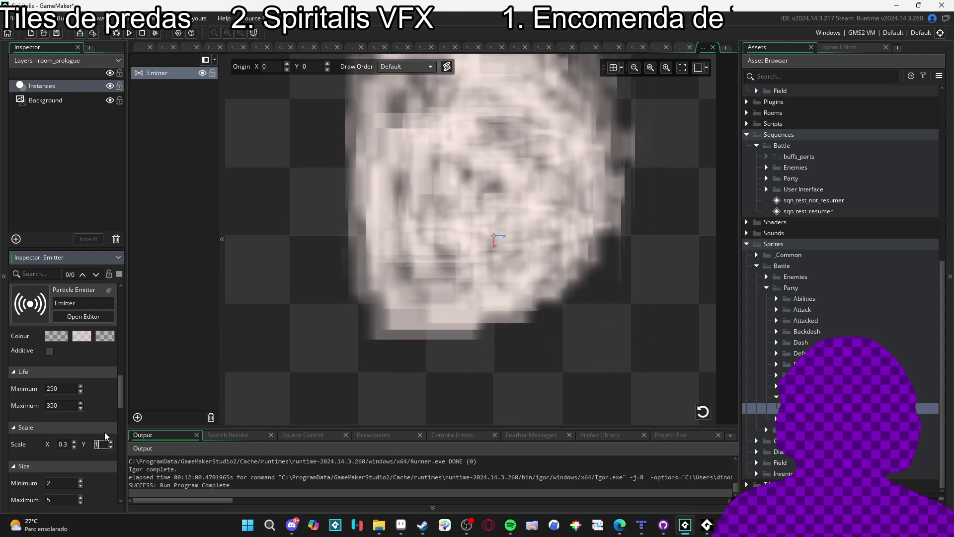
{"action": "type", "text": "0.3"}
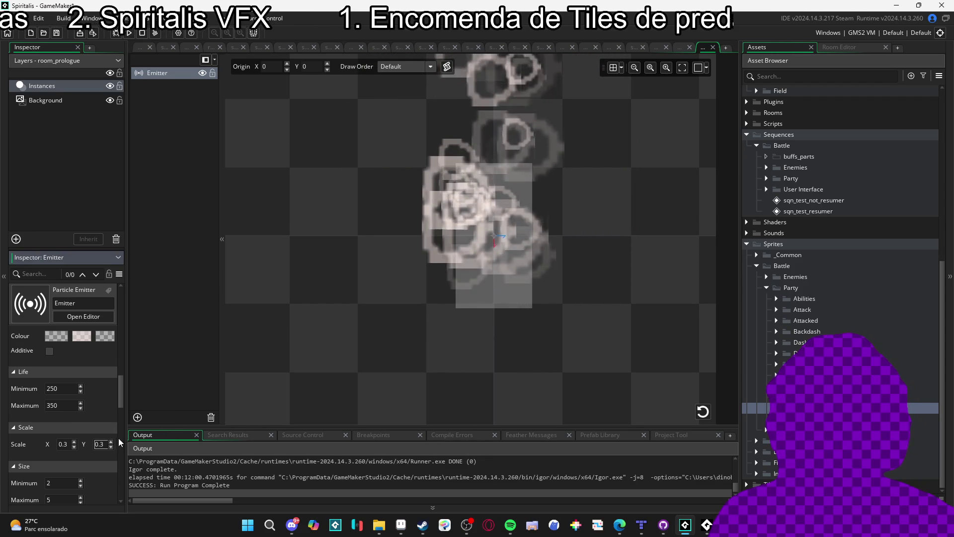
{"action": "left_click", "coordinate": [67, 444]}
{"action": "key", "text": "BackSpace"}
{"action": "type", "text": "1"}
{"action": "key", "text": "Tab"}
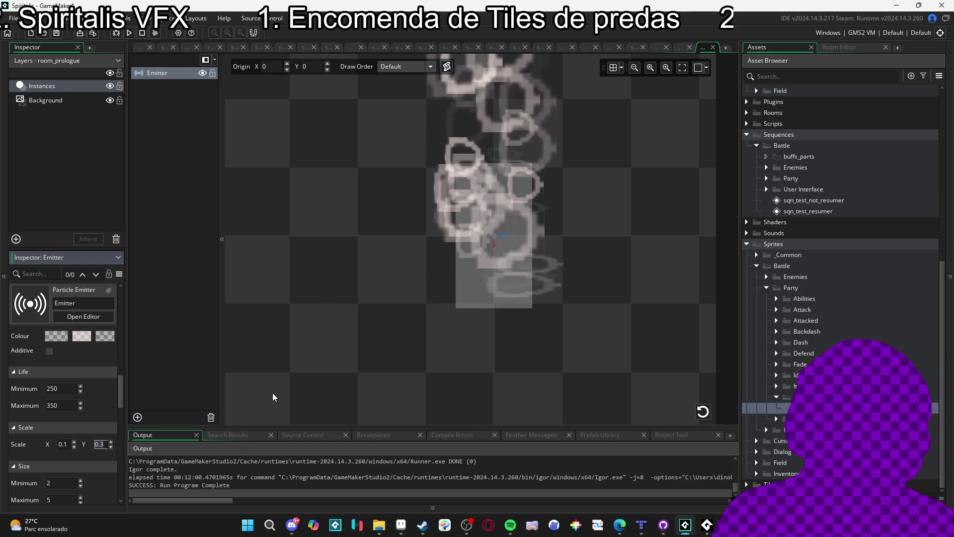
{"action": "type", "text": "0.1"}
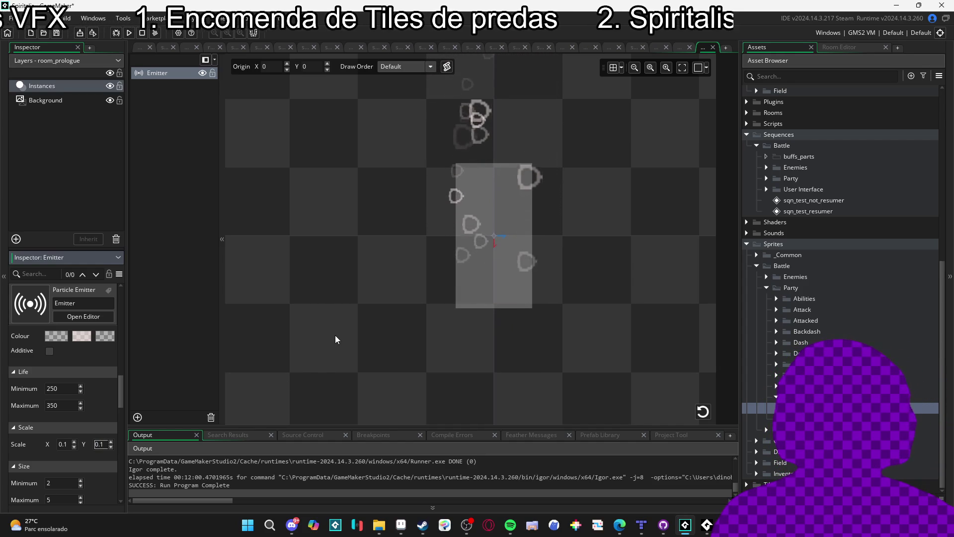
{"action": "double_click", "coordinate": [421, 229]}
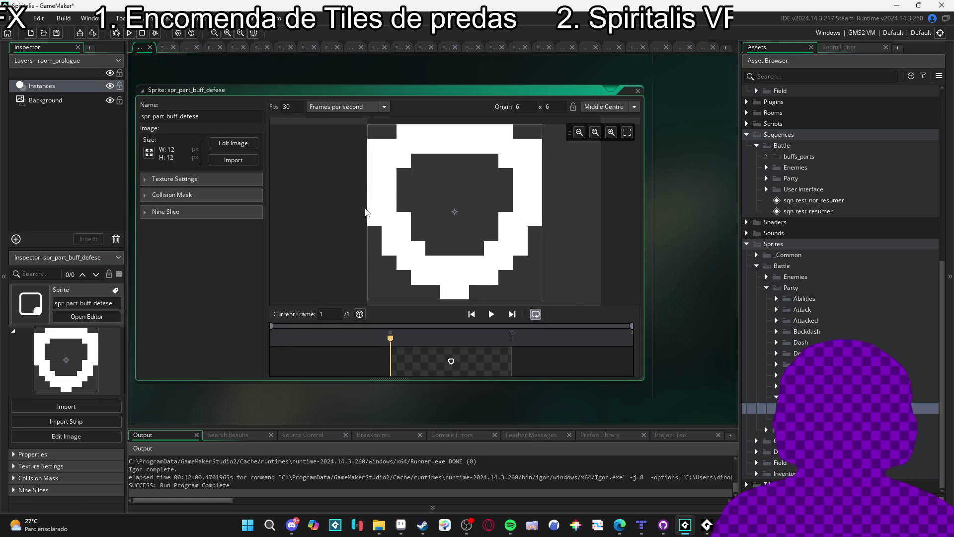
{"action": "left_click", "coordinate": [181, 178]}
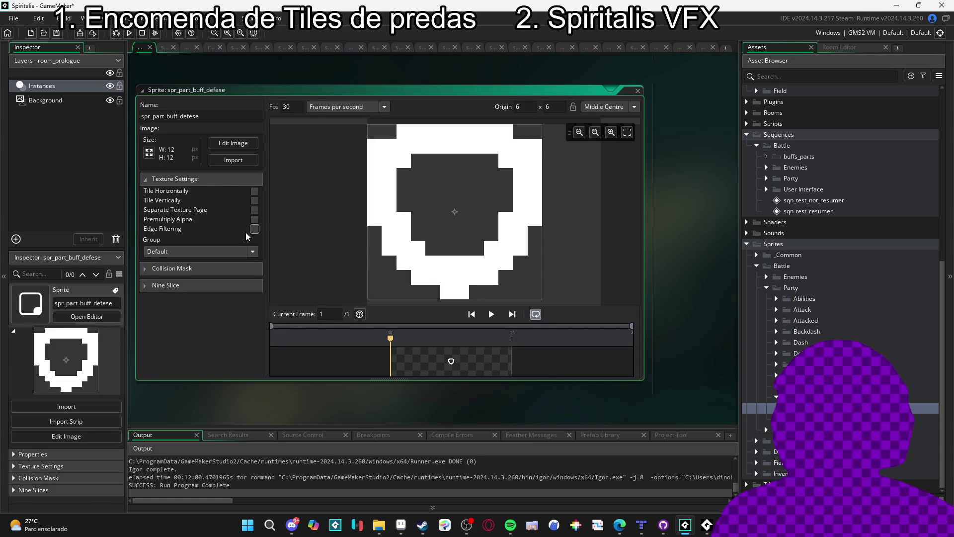
{"action": "left_click", "coordinate": [706, 47]}
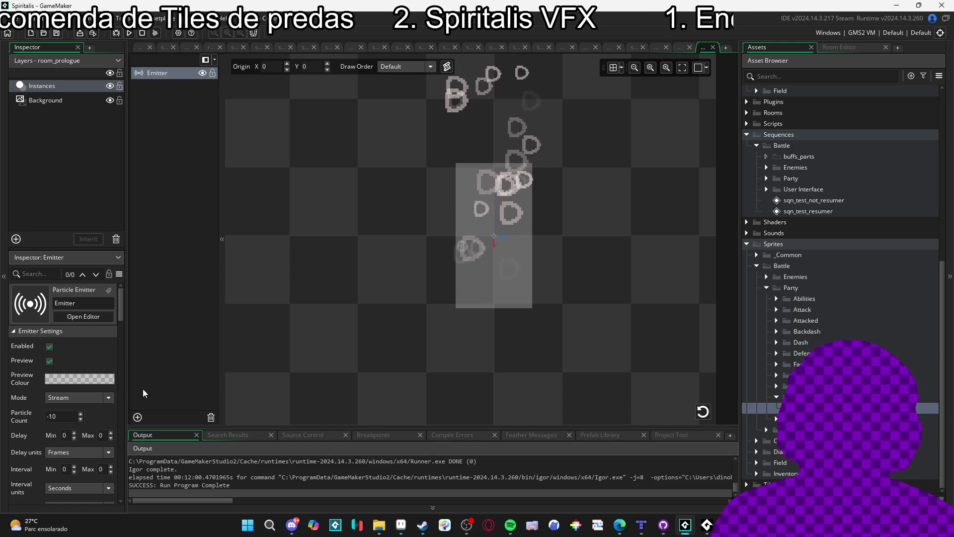
{"action": "scroll", "coordinate": [40, 417], "scroll_direction": "down", "scroll_amount": 5}
{"action": "scroll", "coordinate": [23, 413], "scroll_direction": "down", "scroll_amount": 5}
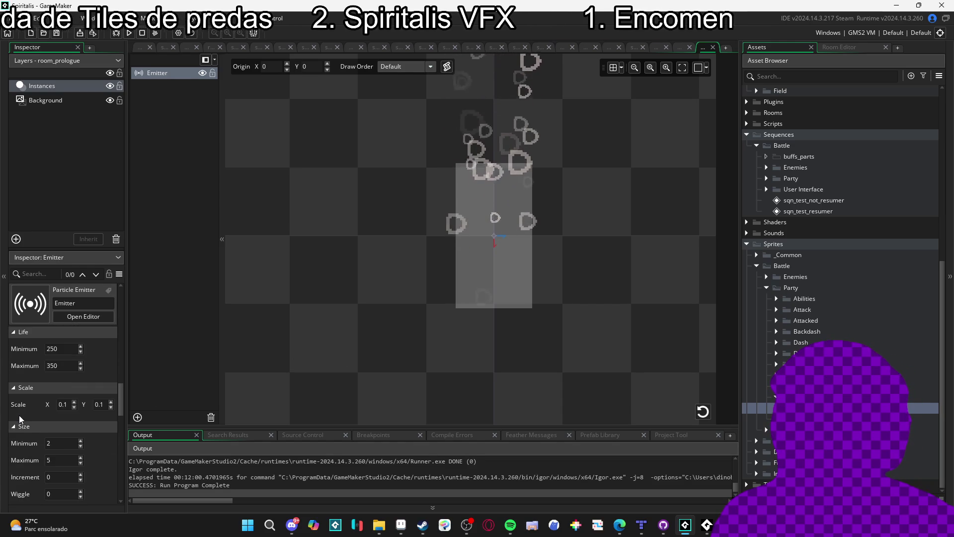
{"action": "scroll", "coordinate": [19, 415], "scroll_direction": "down", "scroll_amount": 2}
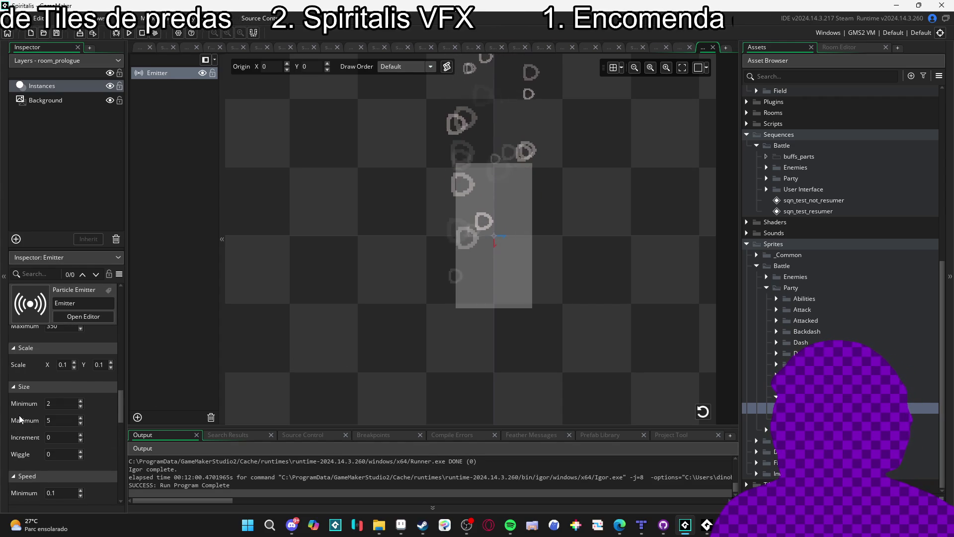
Set the minimum particle size to 1 and raise the particle scale to 0.2
{"action": "left_click", "coordinate": [67, 402]}
{"action": "key", "text": "BackSpace"}
{"action": "type", "text": "1"}
{"action": "key", "text": "Return"}
{"action": "type", "text": "1"}
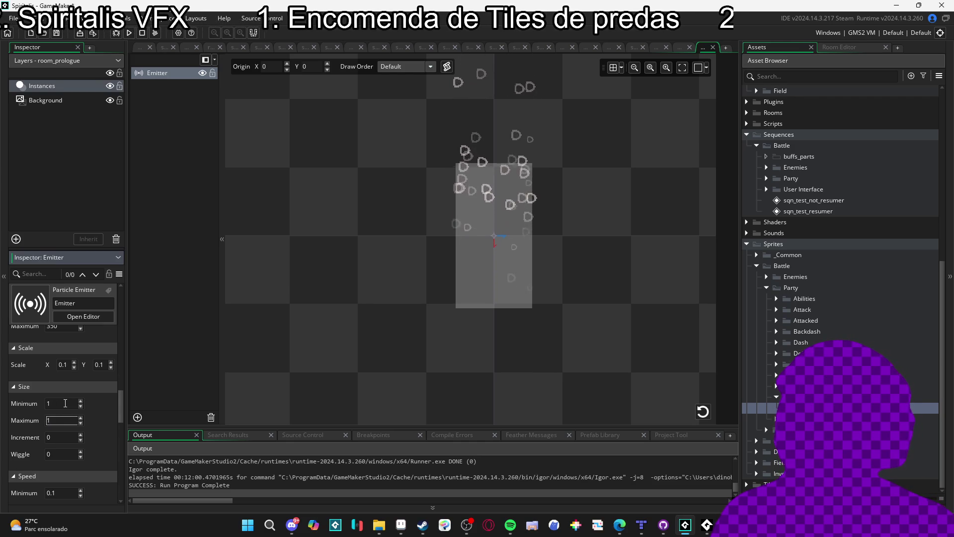
{"action": "key", "text": "Up"}
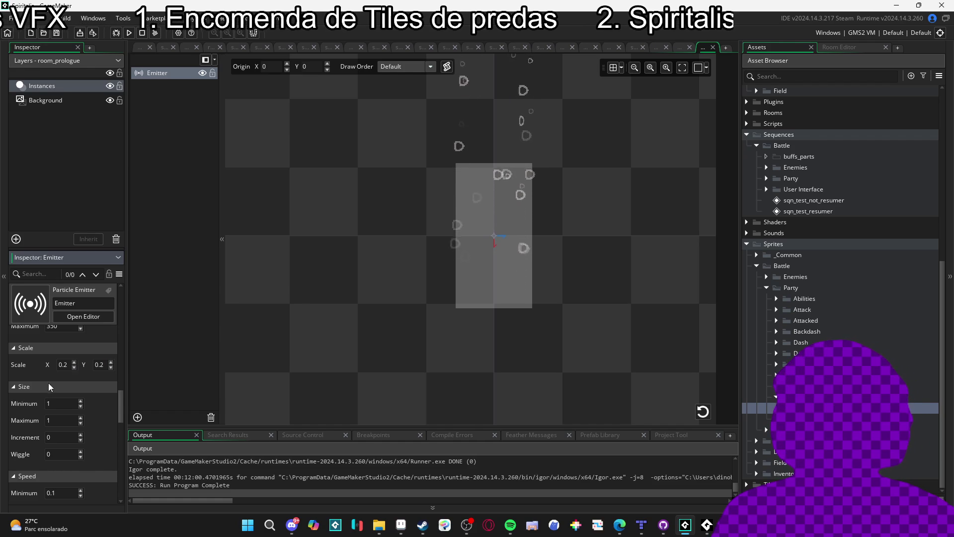
Scroll through the emitter inspector and select the Particle Count value for replacement
{"action": "scroll", "coordinate": [21, 447], "scroll_direction": "down", "scroll_amount": 3}
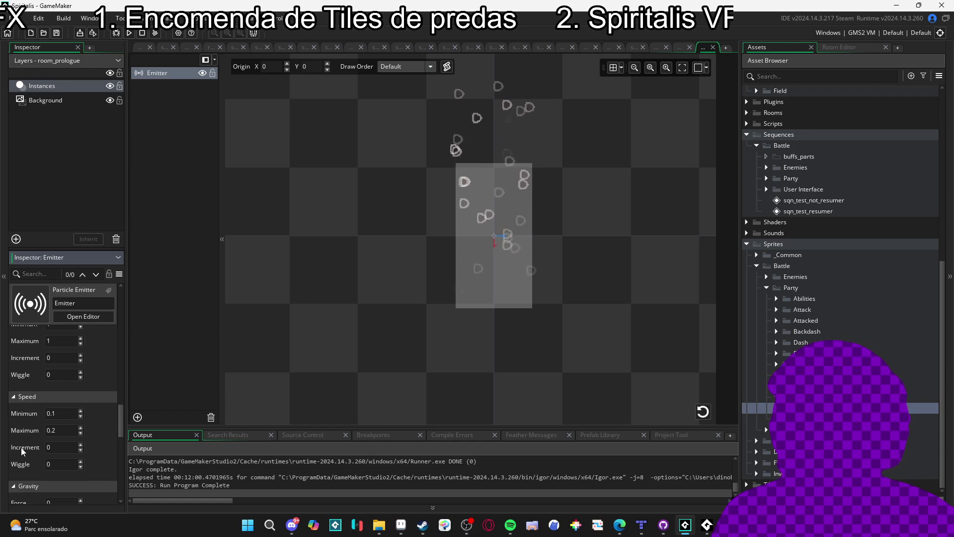
{"action": "scroll", "coordinate": [21, 447], "scroll_direction": "down", "scroll_amount": 5}
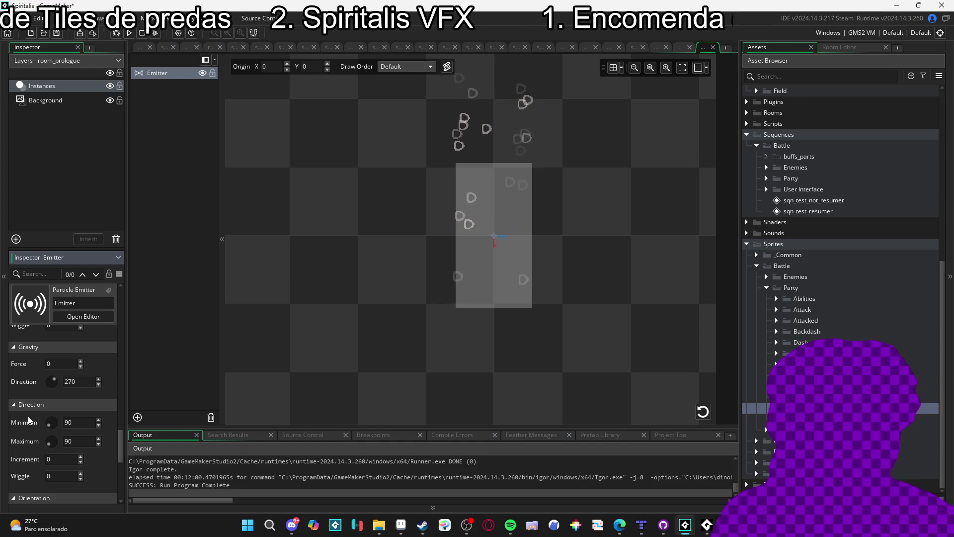
{"action": "scroll", "coordinate": [27, 416], "scroll_direction": "down", "scroll_amount": 2}
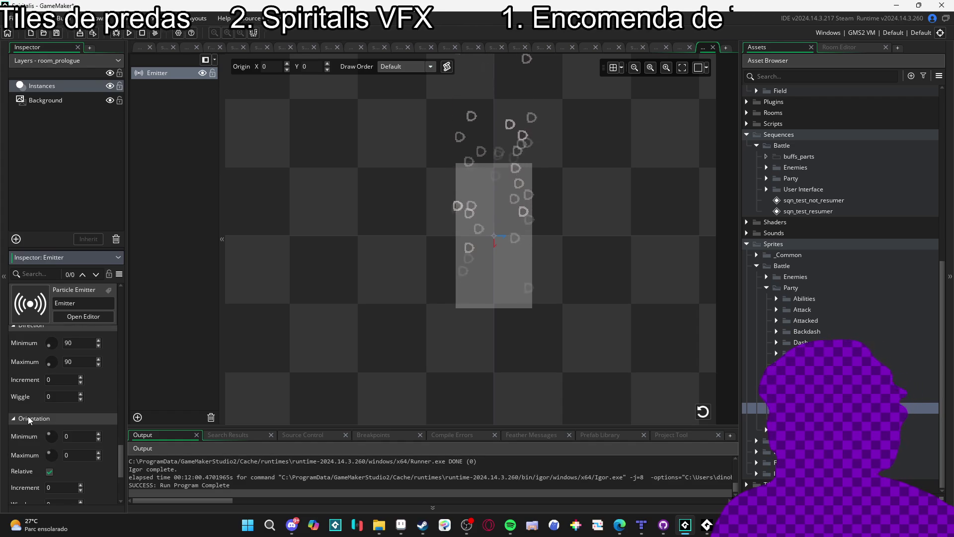
{"action": "scroll", "coordinate": [28, 416], "scroll_direction": "down", "scroll_amount": 2}
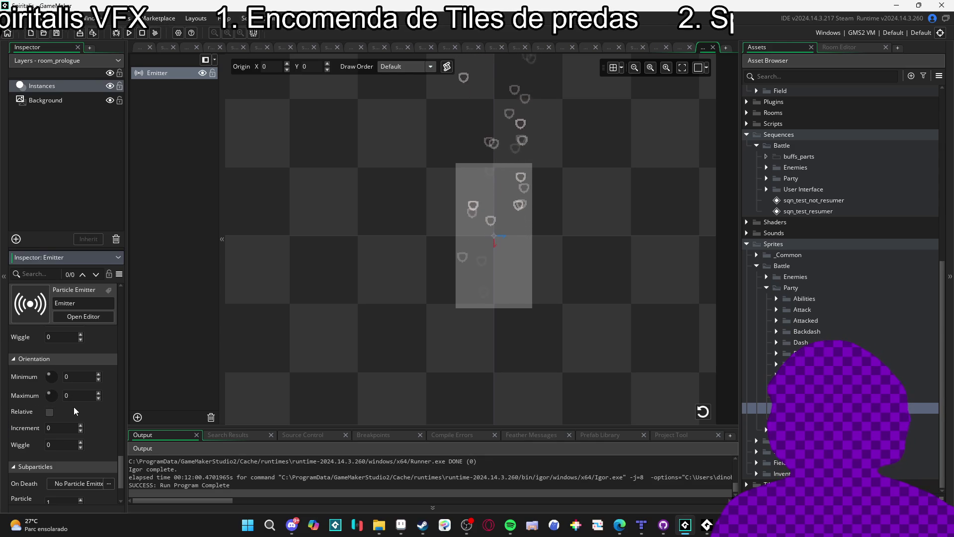
{"action": "scroll", "coordinate": [31, 423], "scroll_direction": "down", "scroll_amount": 2}
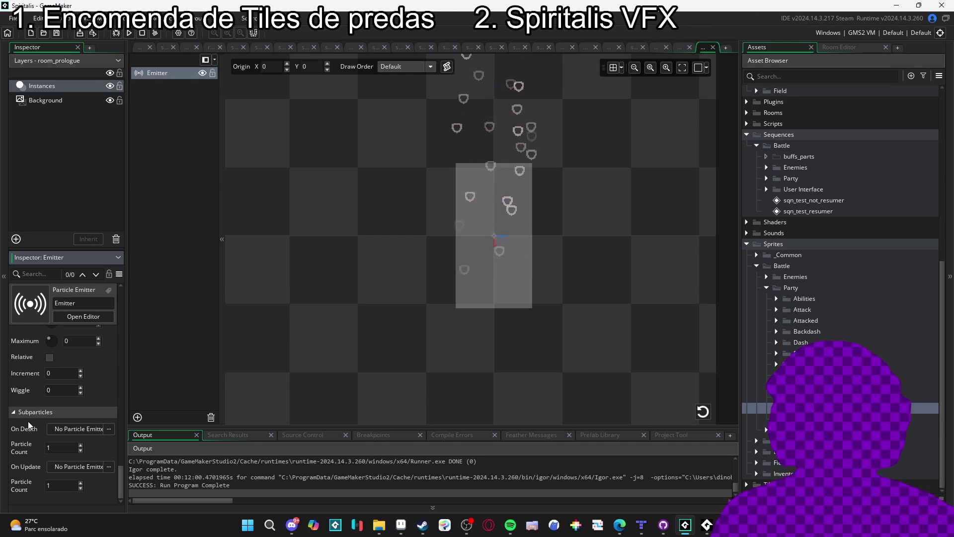
{"action": "scroll", "coordinate": [16, 434], "scroll_direction": "up", "scroll_amount": 3}
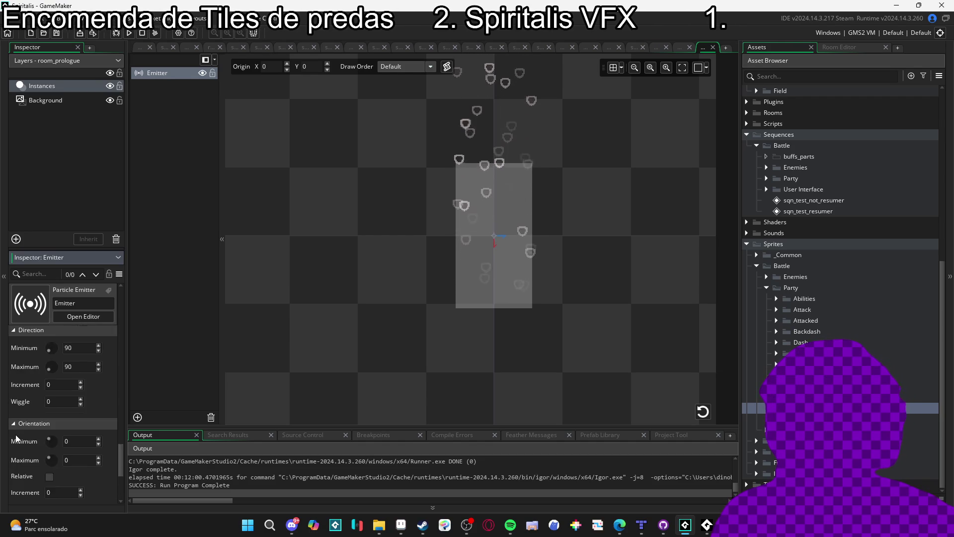
{"action": "scroll", "coordinate": [16, 434], "scroll_direction": "up", "scroll_amount": 6}
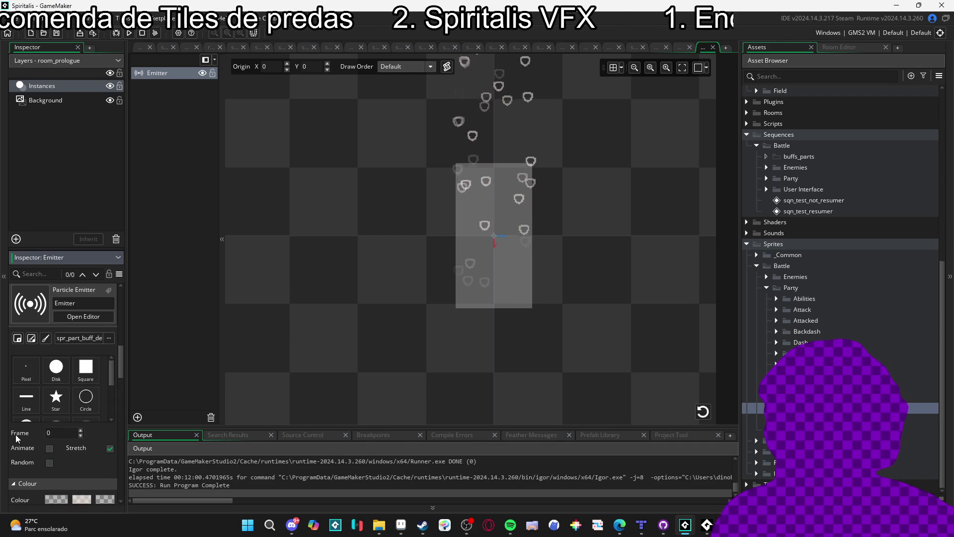
{"action": "scroll", "coordinate": [15, 435], "scroll_direction": "down", "scroll_amount": 2}
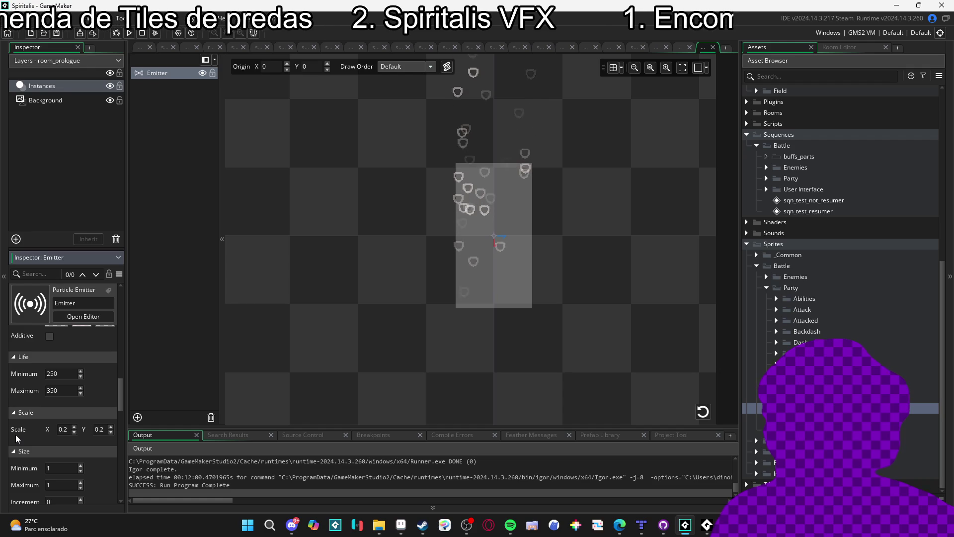
{"action": "scroll", "coordinate": [16, 437], "scroll_direction": "up", "scroll_amount": 5}
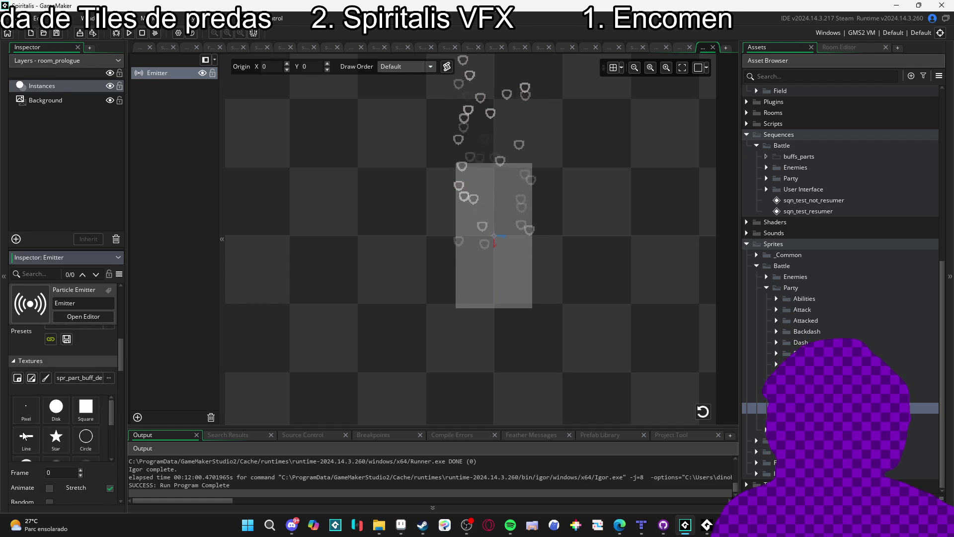
{"action": "scroll", "coordinate": [32, 381], "scroll_direction": "down", "scroll_amount": 5}
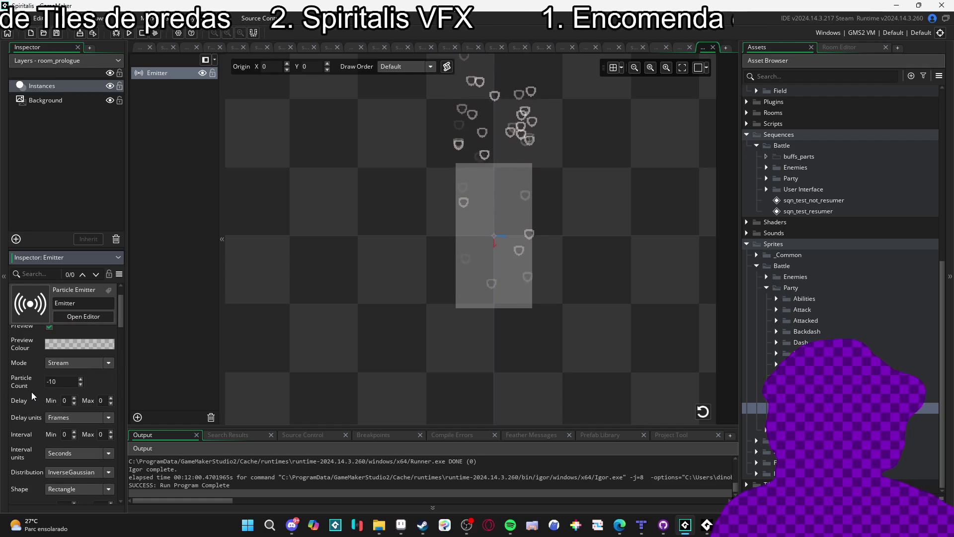
{"action": "double_click", "coordinate": [61, 385]}
Set Particle Count to -20 and particle life to 100 minimum, 150 maximum
{"action": "type", "text": "-2"}
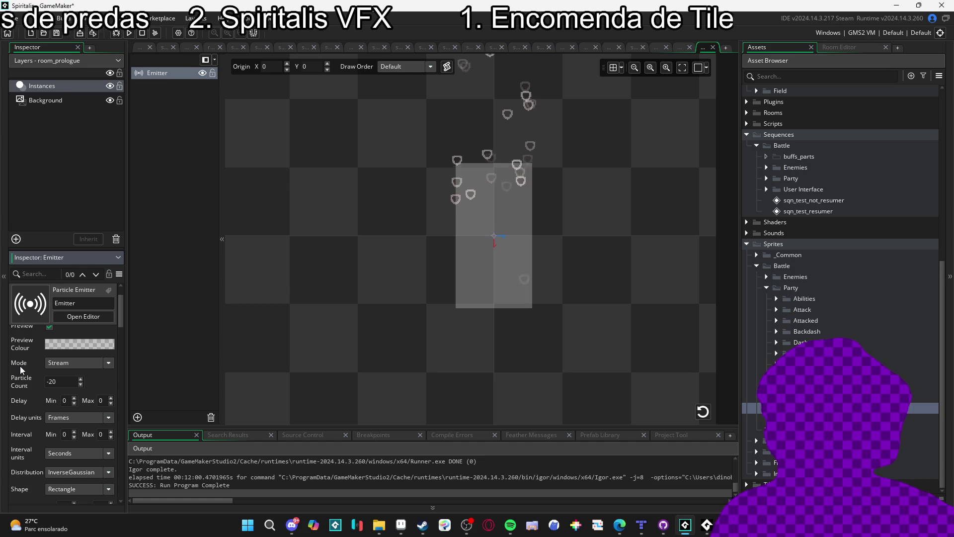
{"action": "scroll", "coordinate": [20, 366], "scroll_direction": "down", "scroll_amount": 1}
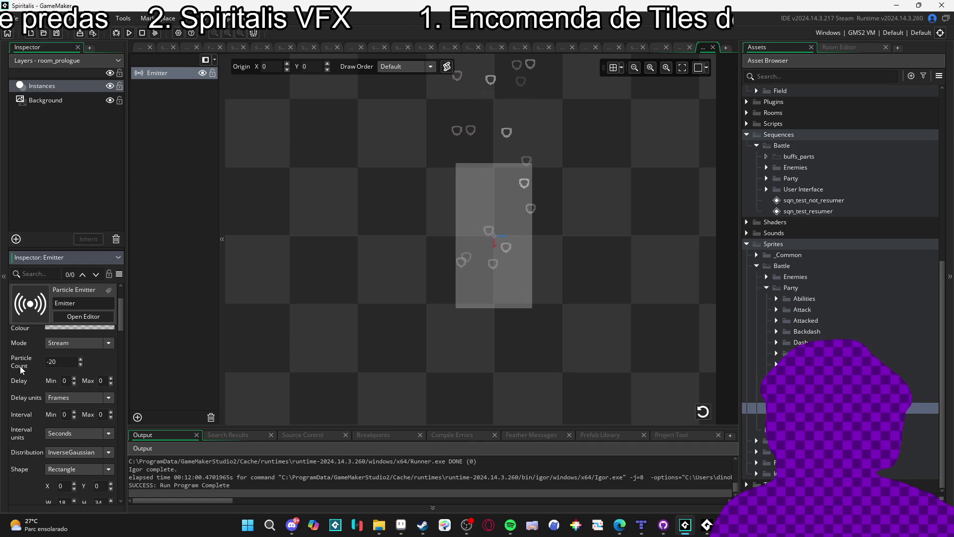
{"action": "scroll", "coordinate": [20, 366], "scroll_direction": "down", "scroll_amount": 7}
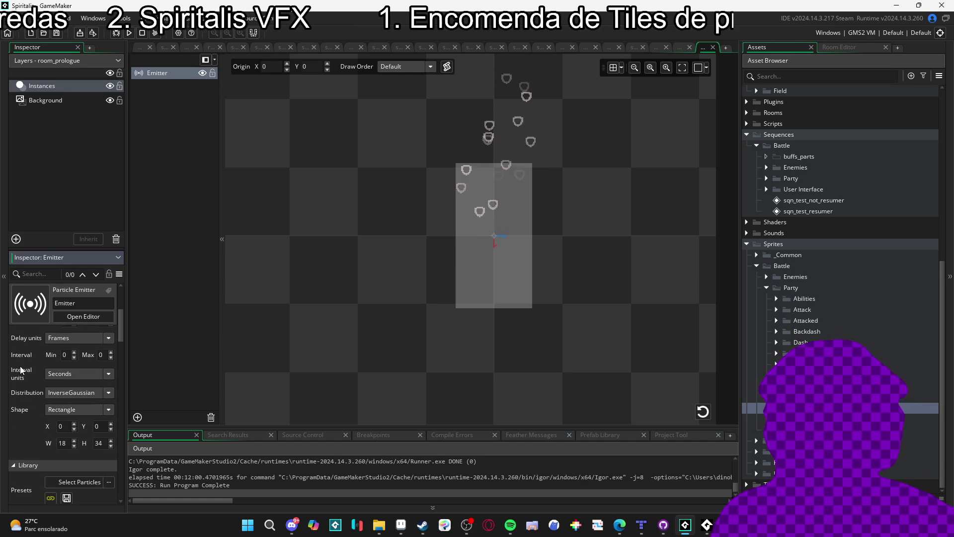
{"action": "scroll", "coordinate": [20, 367], "scroll_direction": "down", "scroll_amount": 8}
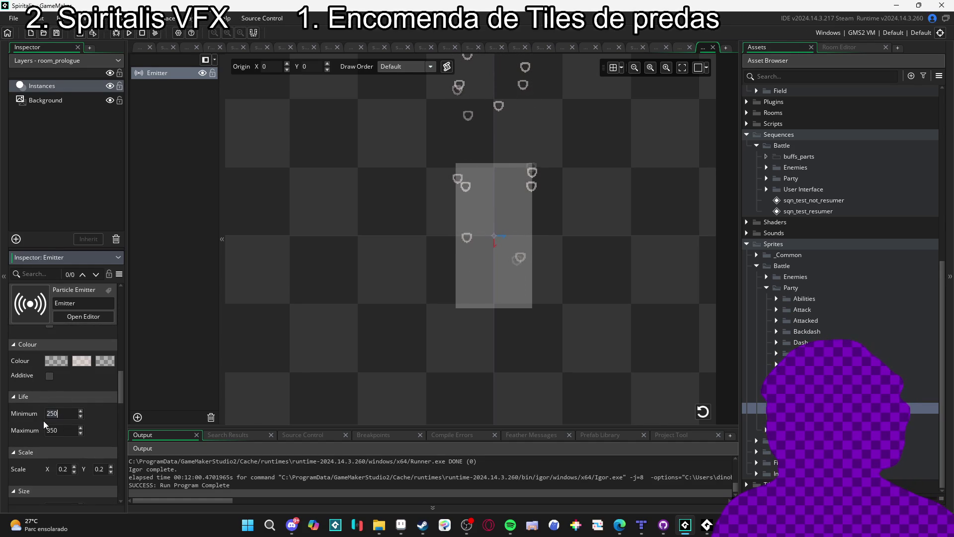
{"action": "type", "text": "00"}
{"action": "key", "text": "Tab"}
{"action": "type", "text": "150"}
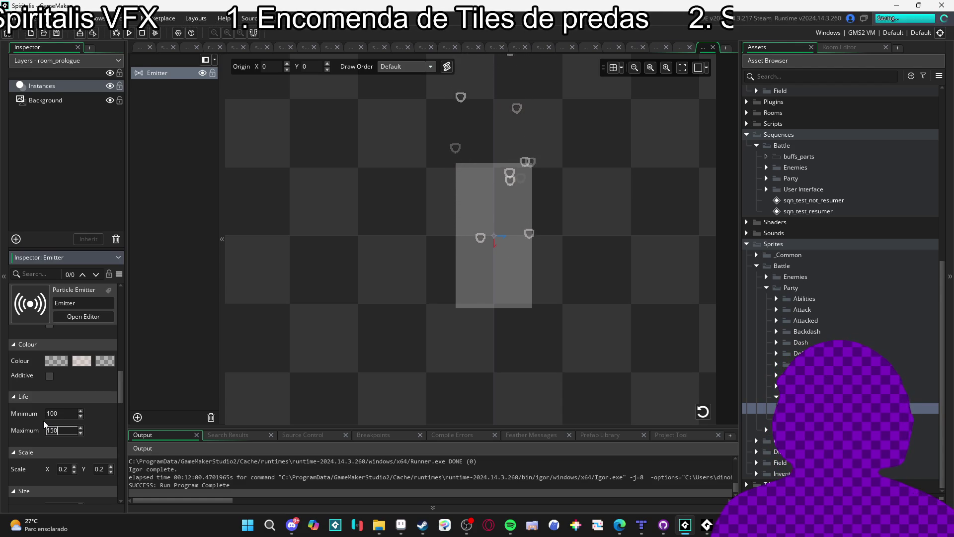
{"action": "key", "text": "Return"}
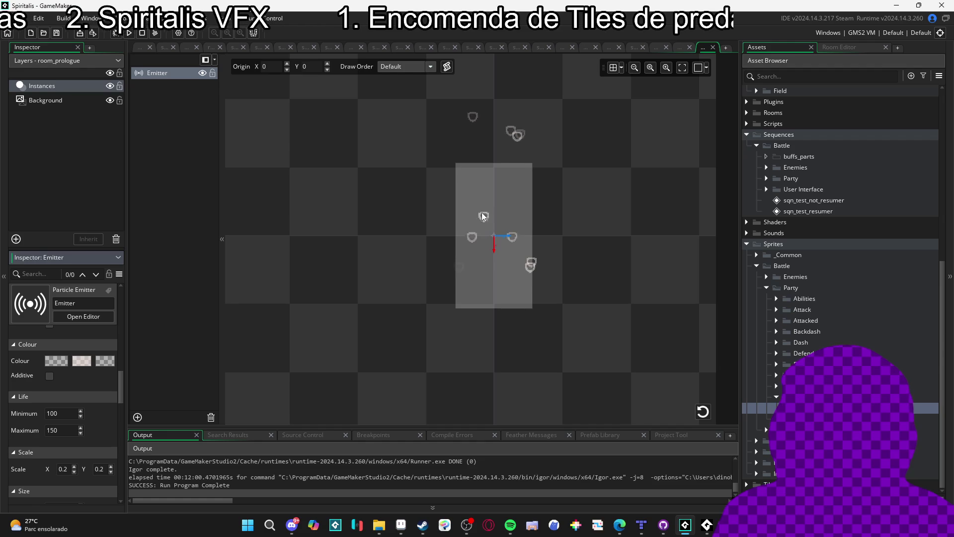
Flatten the emitter region into a thin strip at its centre, then deselect it
{"action": "left_click", "coordinate": [493, 212]}
{"action": "mouse_move", "coordinate": [482, 309]}
{"action": "left_mouse_down"}
{"action": "mouse_move", "coordinate": [482, 239]}
{"action": "mouse_move", "coordinate": [499, 219]}
{"action": "left_mouse_up"}
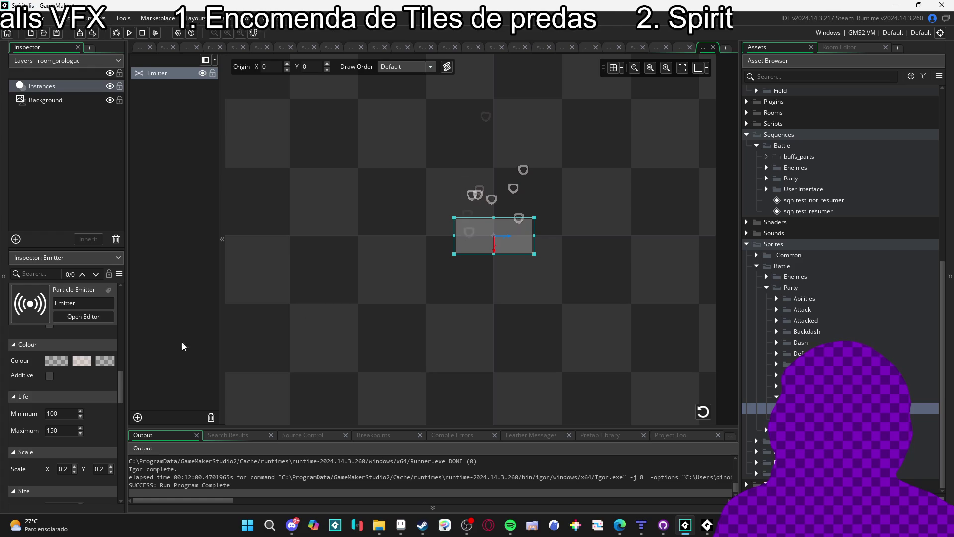
{"action": "left_click_drag", "start_coordinate": [123, 386], "coordinate": [127, 308]}
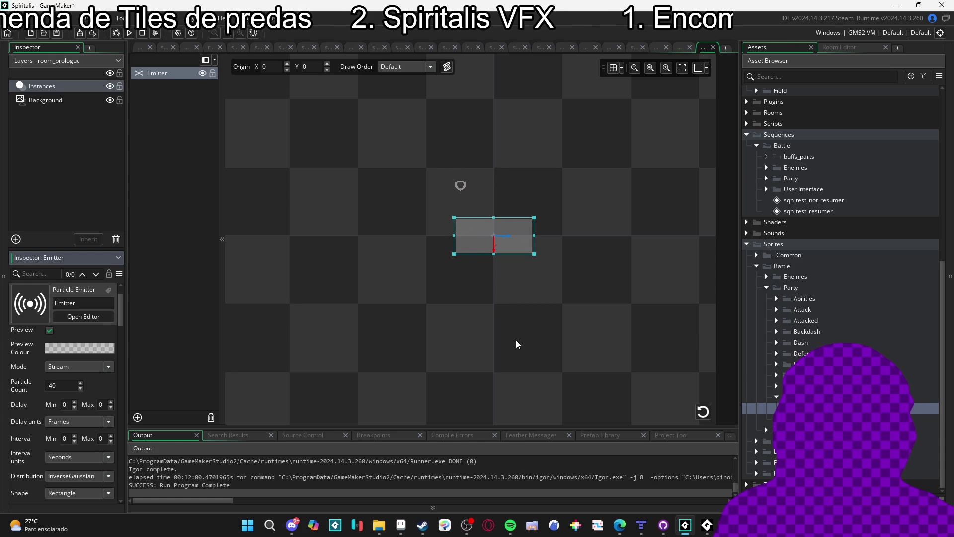
{"action": "left_click", "coordinate": [516, 343]}
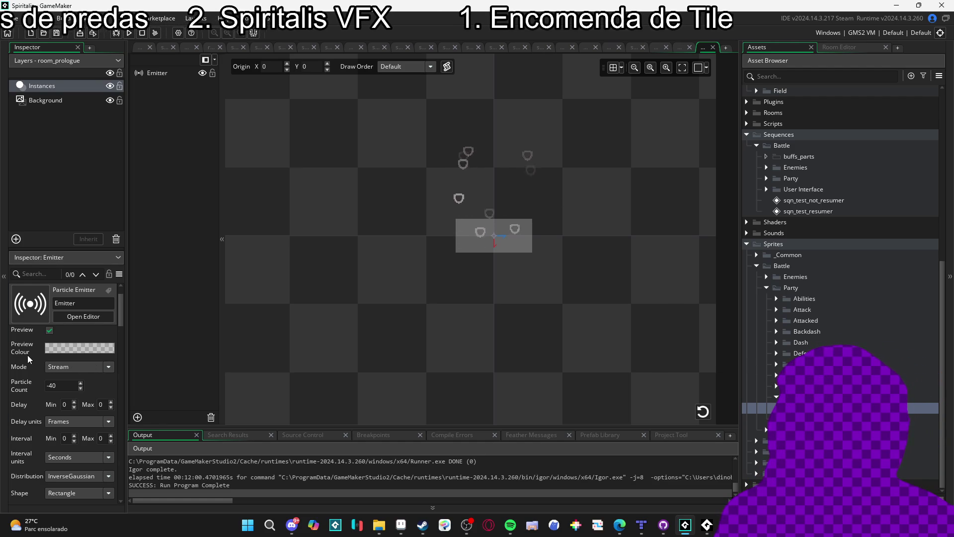
In Aseprite, sample the hero sword's cyan and copy its hex code 73efe8
{"action": "left_click", "coordinate": [401, 526]}
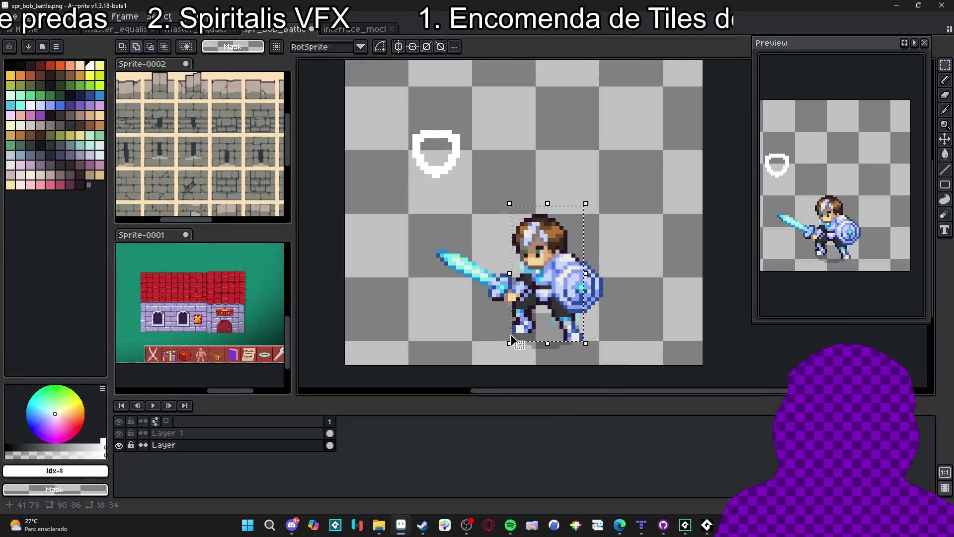
{"action": "scroll", "coordinate": [461, 314], "scroll_direction": "up", "scroll_amount": 2}
{"action": "key", "text": "i"}
{"action": "left_click", "coordinate": [469, 298]}
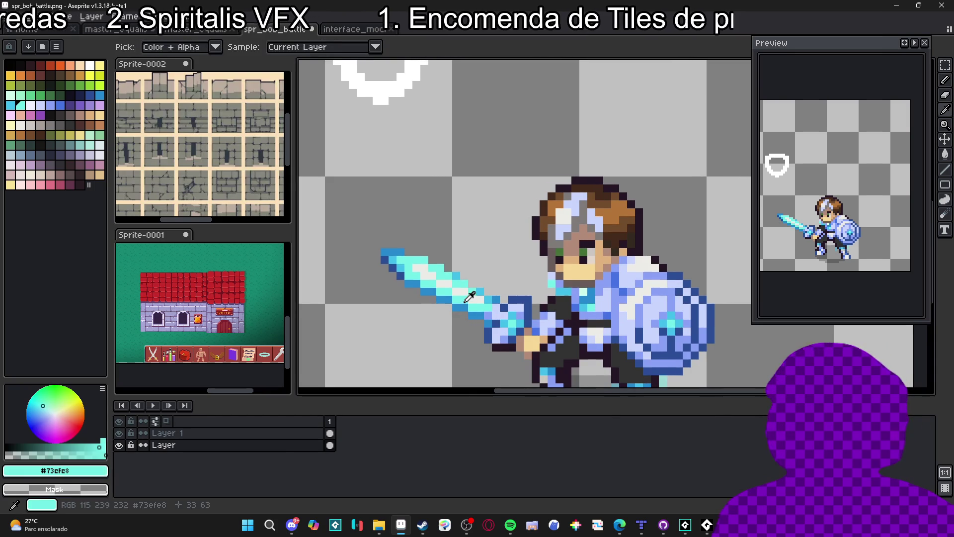
{"action": "key", "text": "b"}
{"action": "left_click", "coordinate": [89, 470]}
{"action": "double_click", "coordinate": [163, 389]}
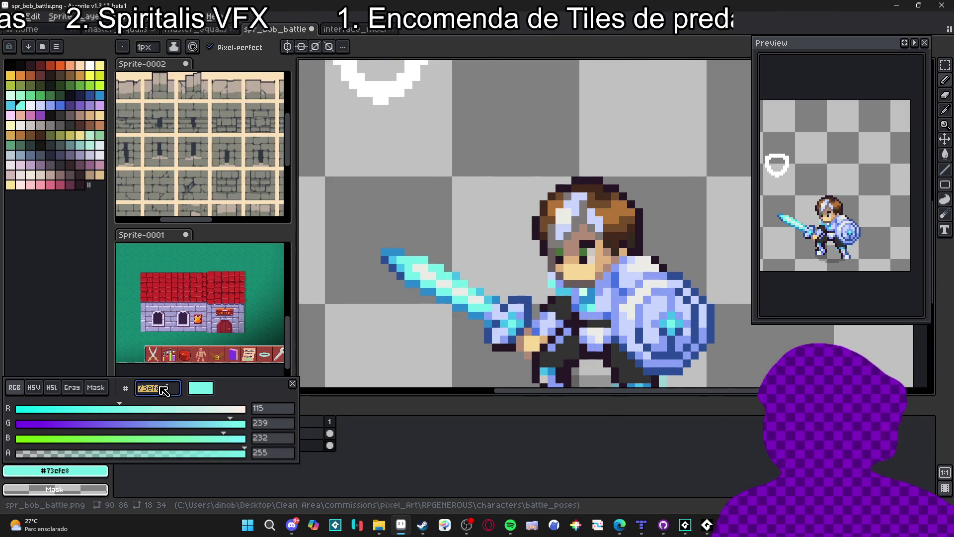
{"action": "key", "text": "Escape"}
{"action": "key", "text": "alt+Tab"}
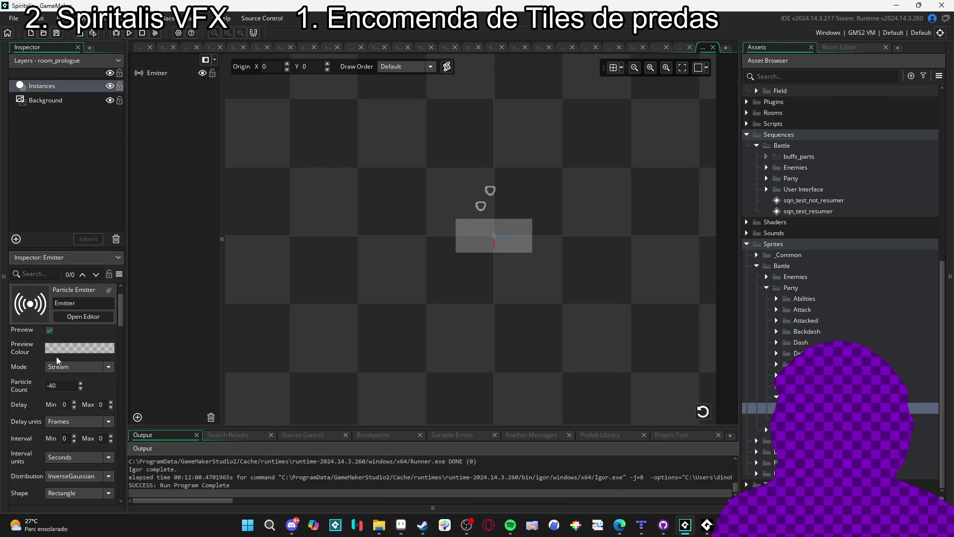
Dismiss the preview colour chooser and set the particles' middle colour swatch to 73efe8
{"action": "left_click", "coordinate": [57, 348]}
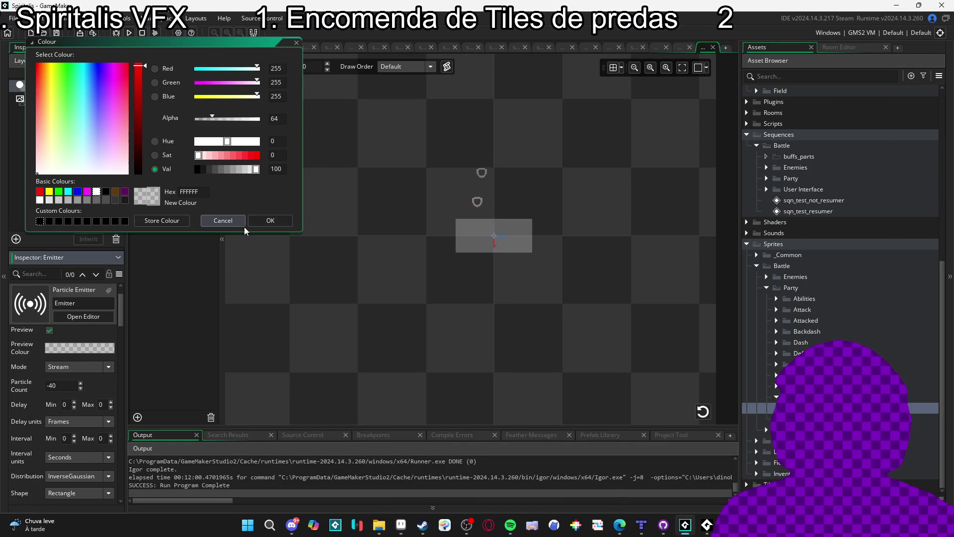
{"action": "key", "text": "Escape"}
{"action": "scroll", "coordinate": [26, 374], "scroll_direction": "down", "scroll_amount": 10}
{"action": "scroll", "coordinate": [26, 375], "scroll_direction": "down", "scroll_amount": 3}
{"action": "left_click", "coordinate": [82, 404]}
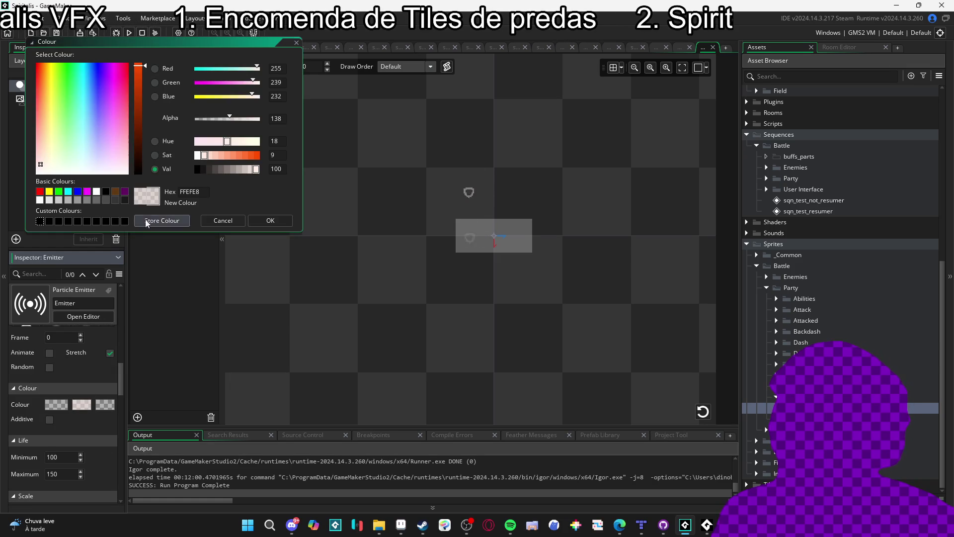
{"action": "type", "text": "73efe8"}
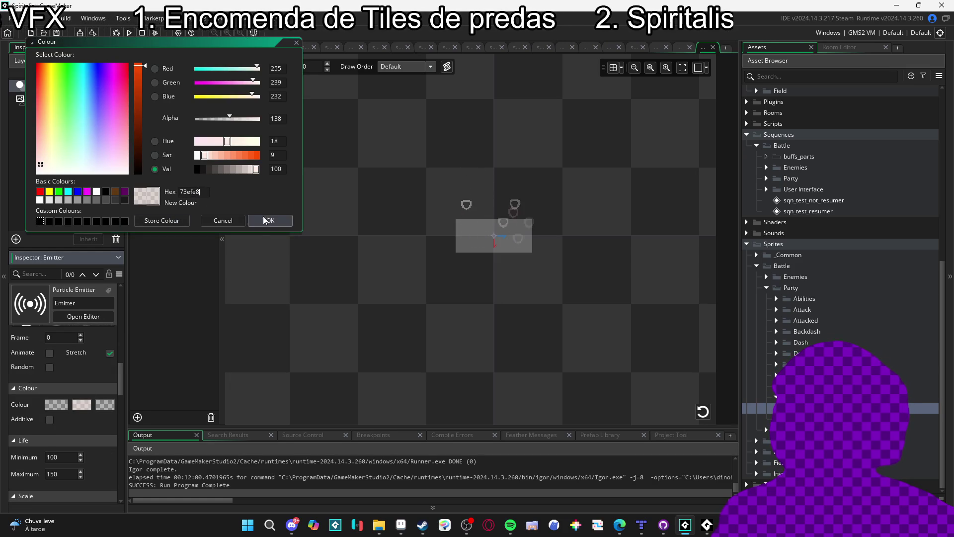
{"action": "left_click", "coordinate": [266, 221]}
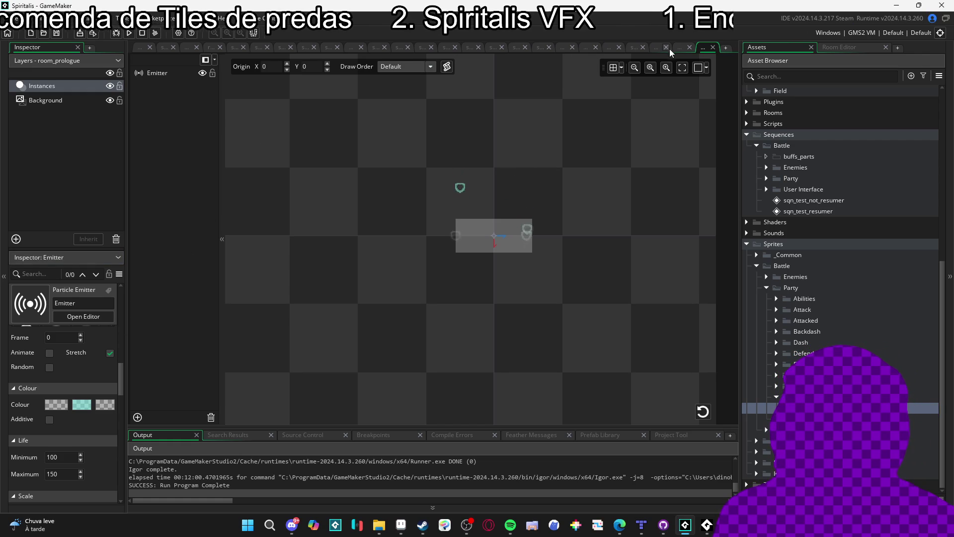
Close the unneeded sequence, sprite, particle, workspace and room_prologue editor tabs
{"action": "right_click", "coordinate": [702, 47]}
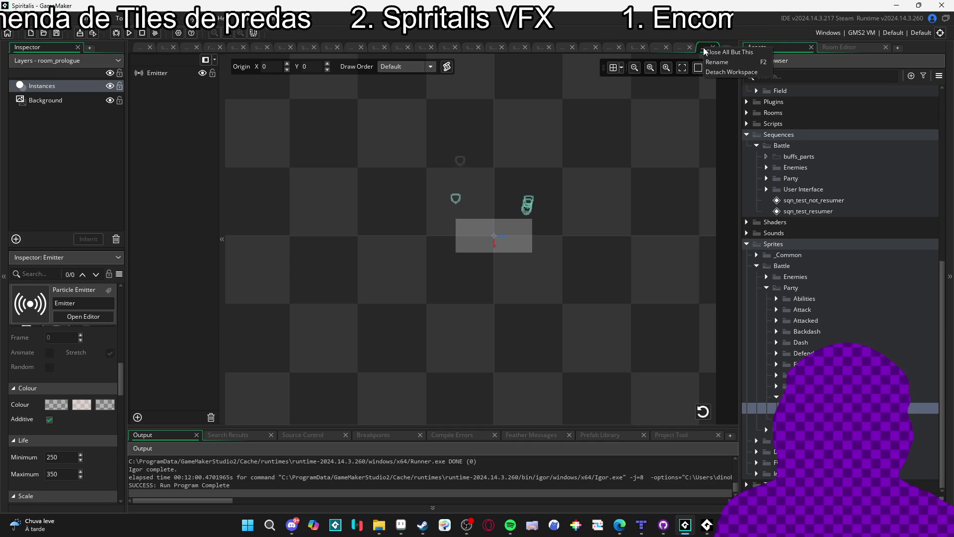
{"action": "left_click", "coordinate": [519, 48]}
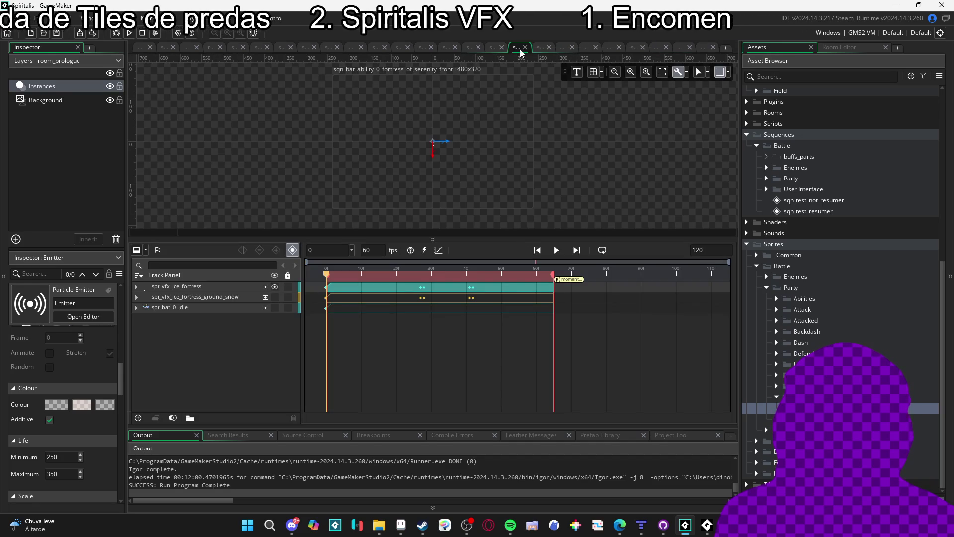
{"action": "left_click", "coordinate": [525, 47]}
{"action": "left_click", "coordinate": [558, 46]}
{"action": "left_click", "coordinate": [561, 46]}
{"action": "left_click", "coordinate": [572, 47]}
{"action": "left_click", "coordinate": [591, 46]}
{"action": "left_click", "coordinate": [616, 48]}
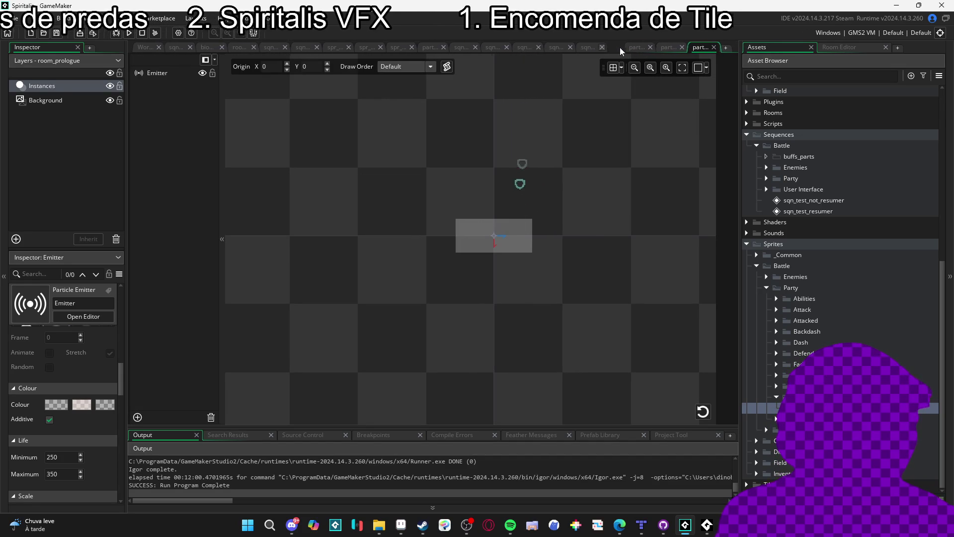
{"action": "left_click", "coordinate": [644, 45]}
{"action": "left_click", "coordinate": [643, 46]}
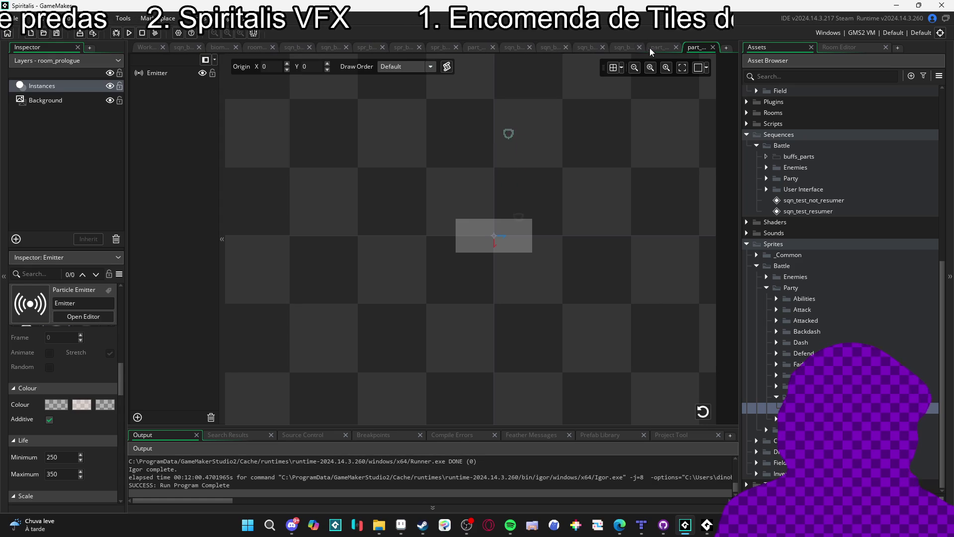
{"action": "left_click", "coordinate": [641, 47]}
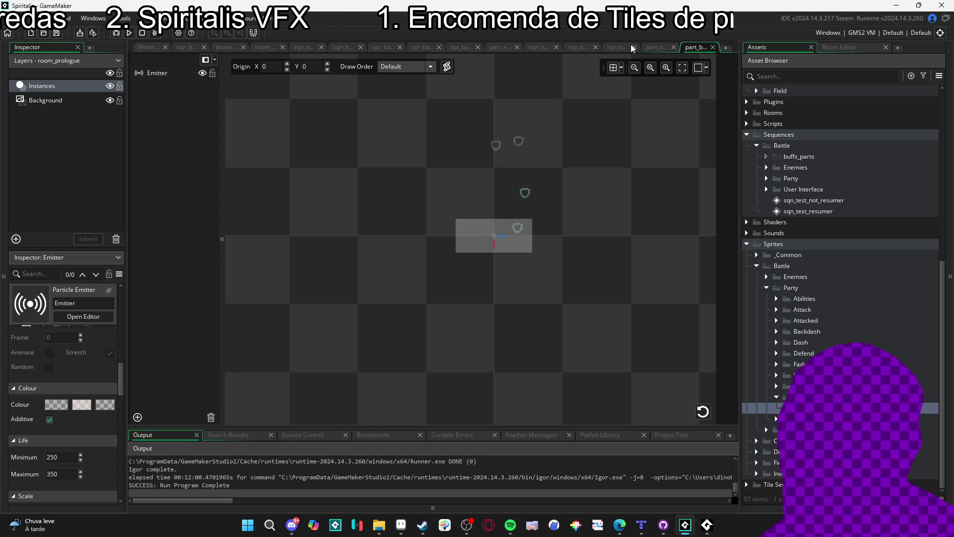
{"action": "left_click", "coordinate": [634, 47]}
{"action": "left_click", "coordinate": [616, 47]}
{"action": "left_click", "coordinate": [600, 50]}
{"action": "left_click", "coordinate": [588, 50]}
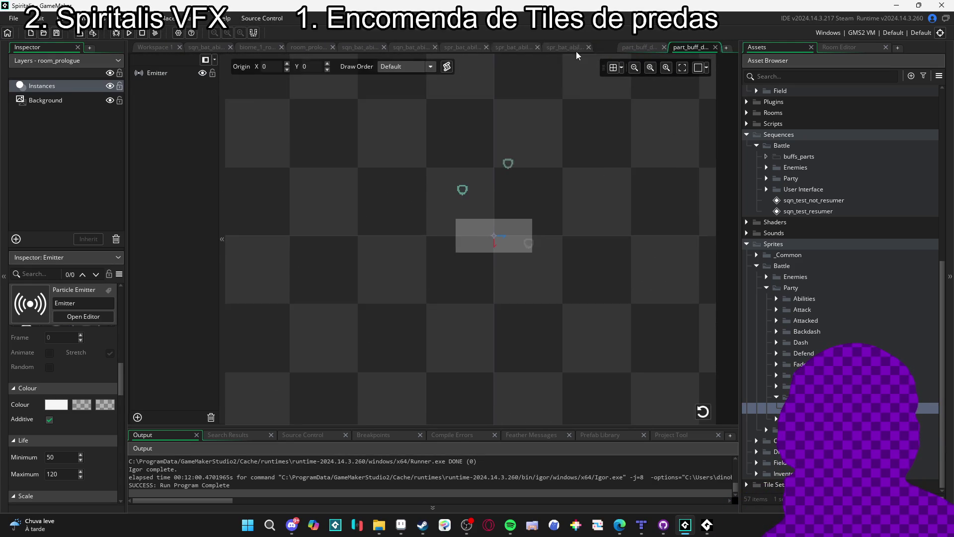
{"action": "left_click", "coordinate": [582, 47]}
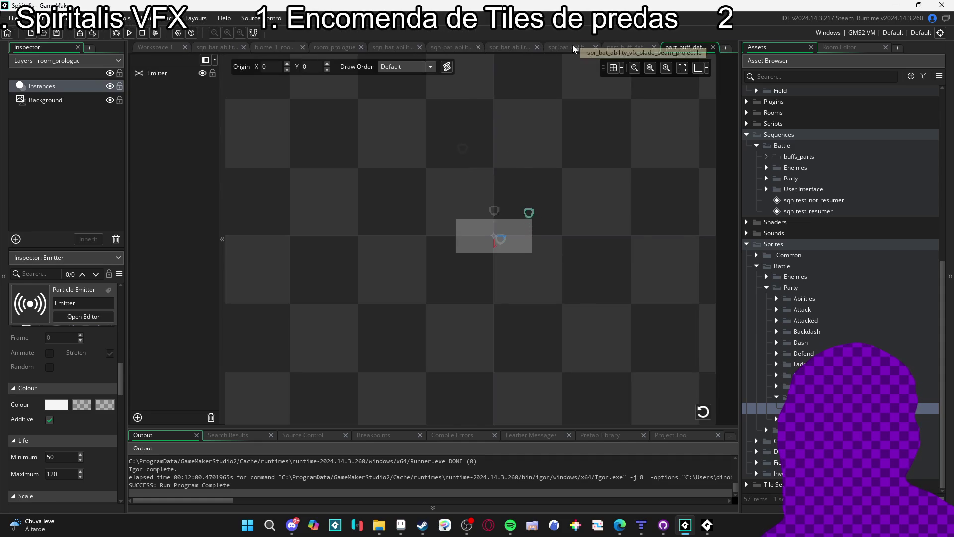
{"action": "left_click", "coordinate": [572, 46]}
{"action": "left_click", "coordinate": [549, 46]}
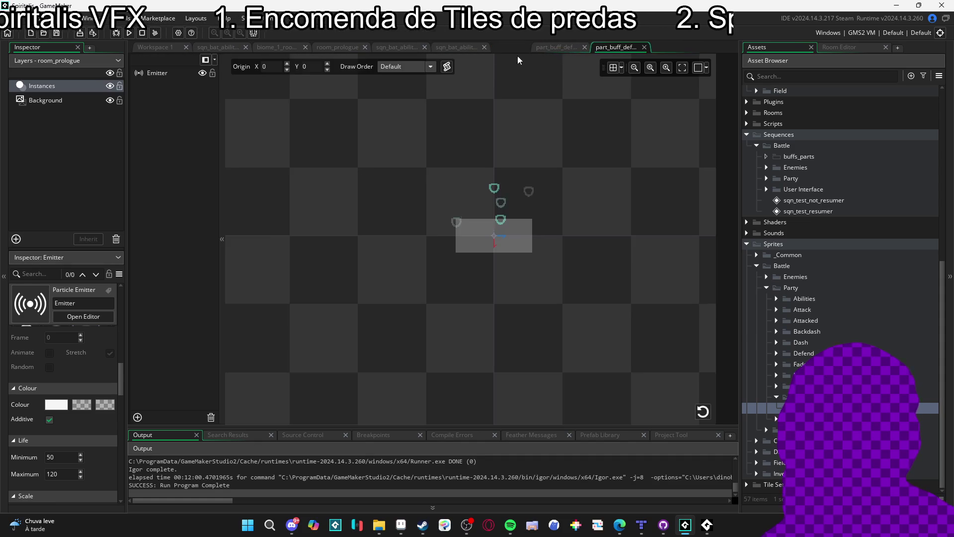
{"action": "left_click", "coordinate": [484, 48]}
{"action": "left_click", "coordinate": [425, 48]}
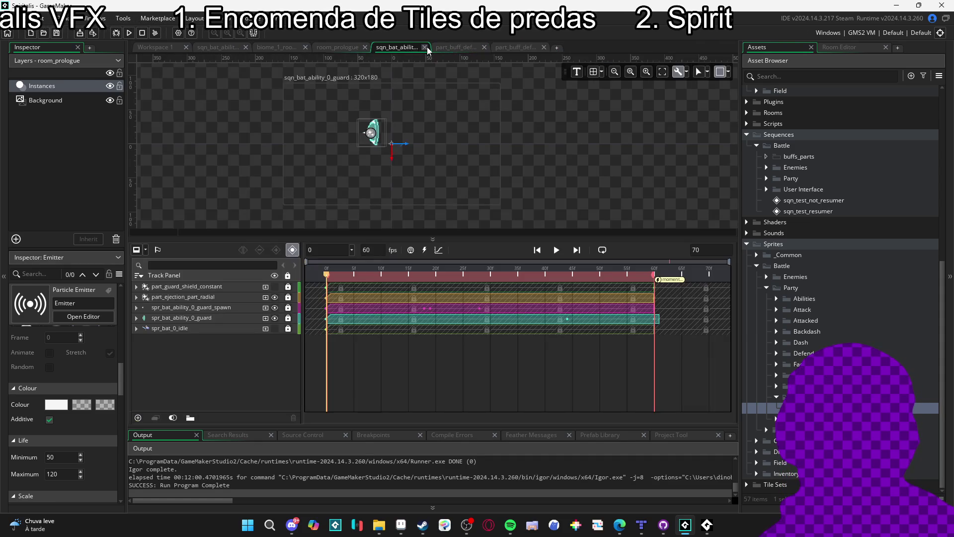
{"action": "left_click", "coordinate": [425, 47]}
{"action": "left_click", "coordinate": [365, 46]}
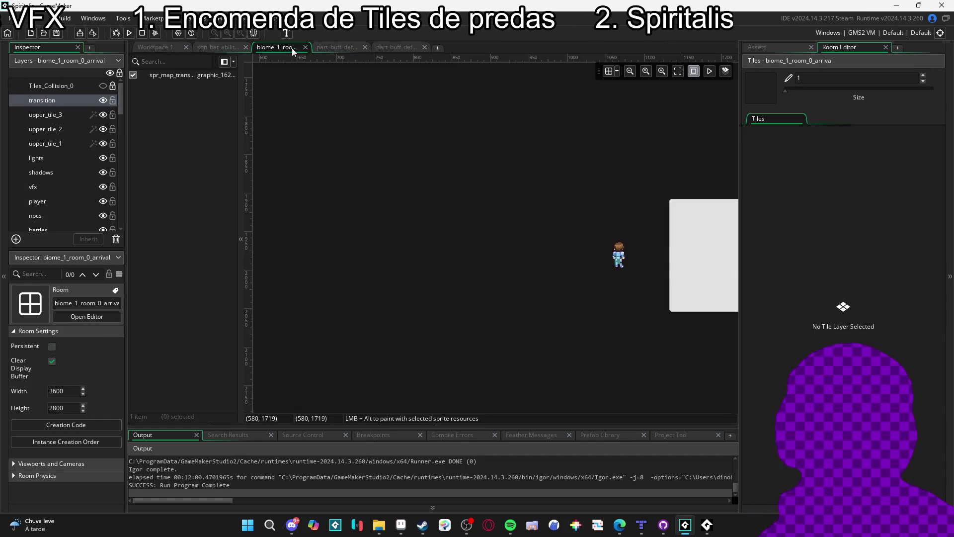
{"action": "left_click", "coordinate": [291, 47]}
{"action": "left_click", "coordinate": [224, 46]}
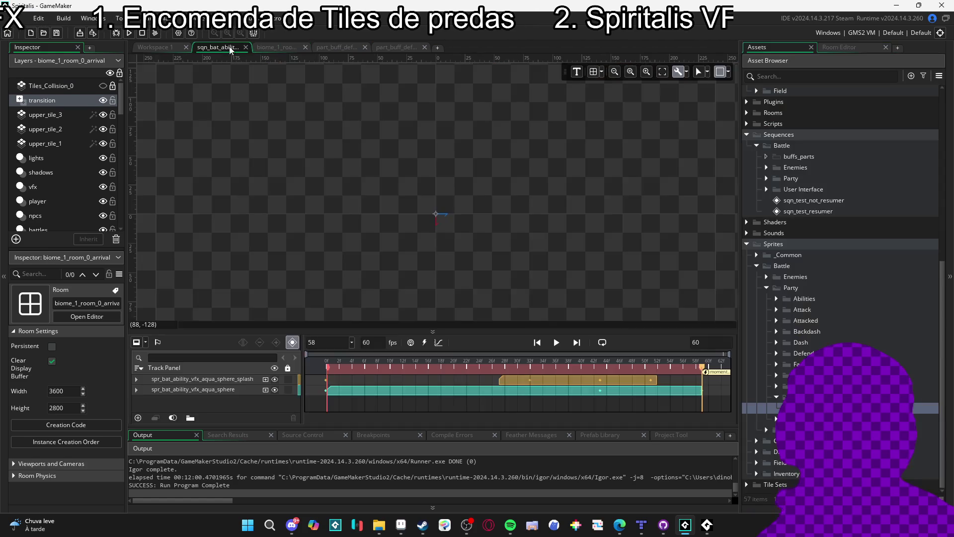
{"action": "left_click", "coordinate": [246, 47]}
{"action": "left_click", "coordinate": [186, 47]}
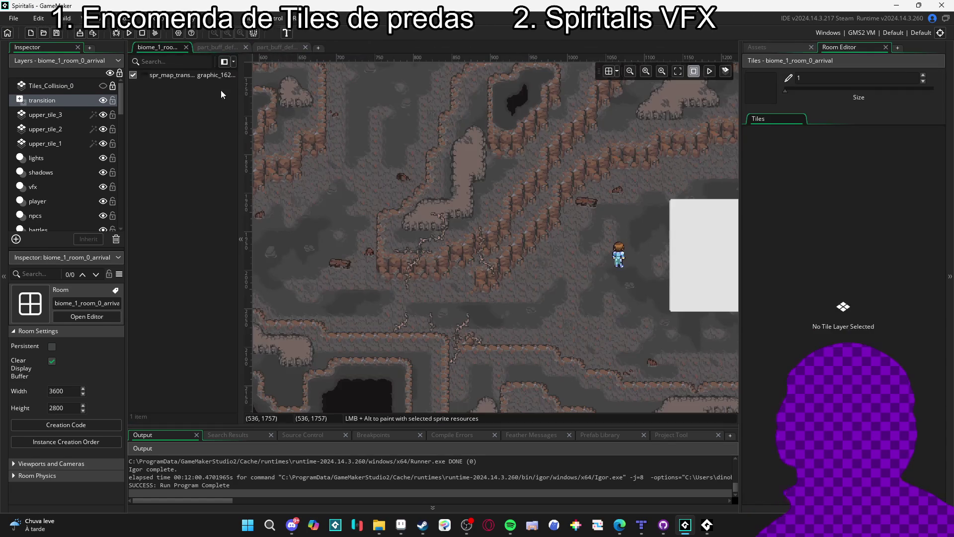
Show the biome_1_room_0_arrival room on a clear cave area with the Assets list
{"action": "left_click", "coordinate": [277, 47]}
{"action": "left_click", "coordinate": [169, 52]}
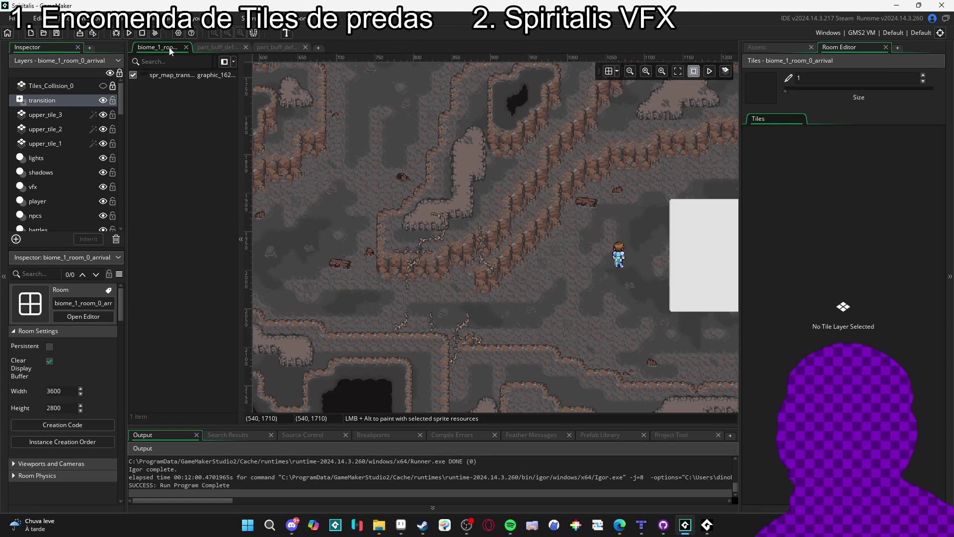
{"action": "mouse_move", "coordinate": [549, 269]}
{"action": "left_mouse_down"}
{"action": "mouse_move", "coordinate": [472, 261]}
{"action": "mouse_move", "coordinate": [481, 227]}
{"action": "left_mouse_up"}
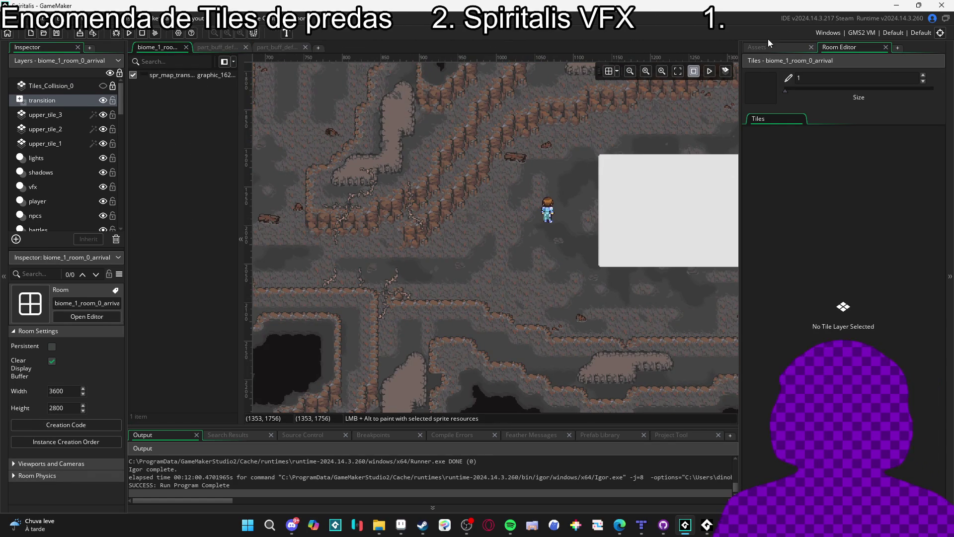
{"action": "left_click", "coordinate": [768, 45]}
{"action": "left_click", "coordinate": [794, 78]}
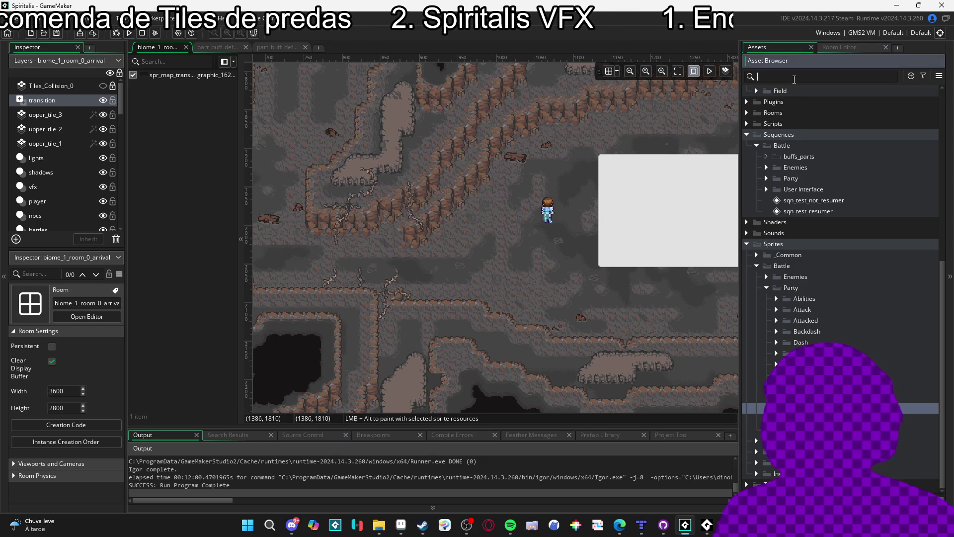
Place the spr_bat_0_idle hero sprite in the cave room
{"action": "type", "text": "idle"}
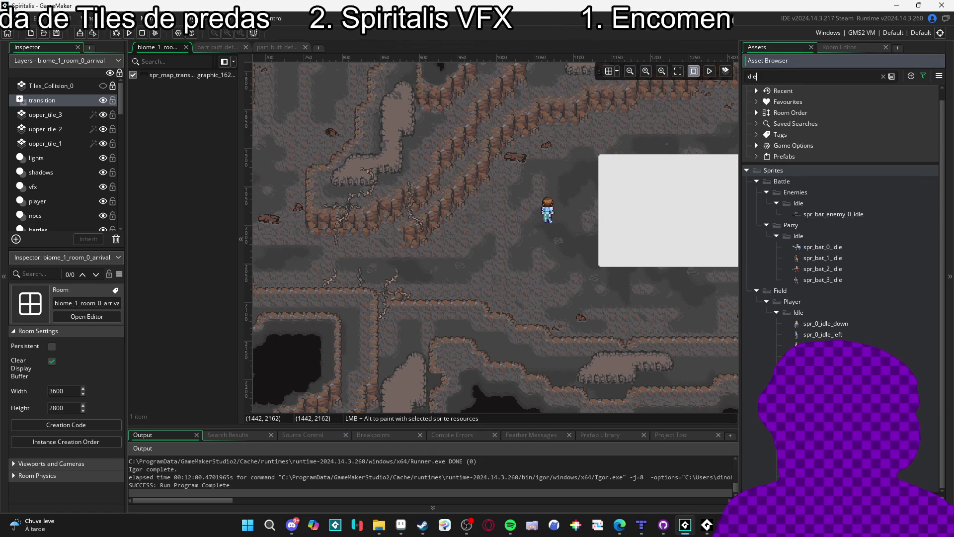
{"action": "left_click", "coordinate": [815, 247]}
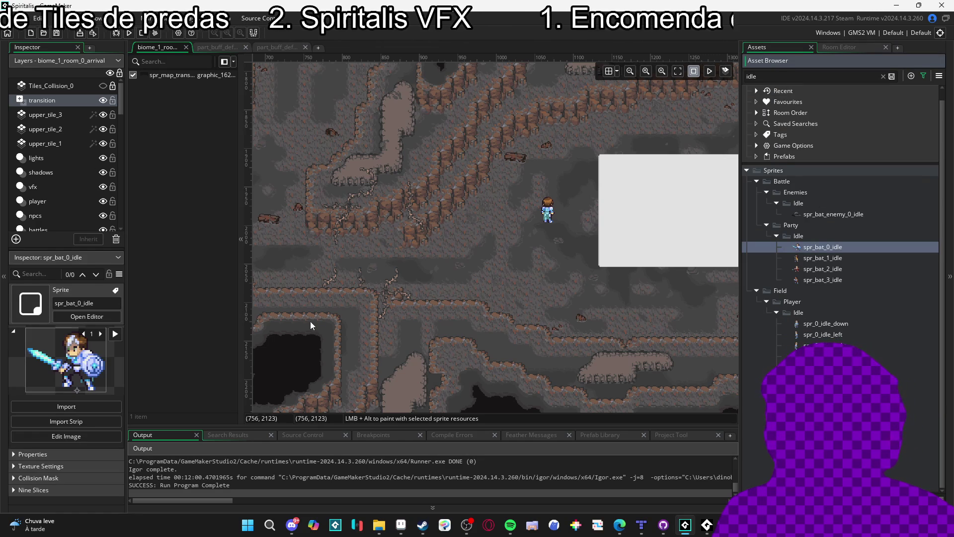
{"action": "left_click", "coordinate": [473, 272], "text": "alt"}
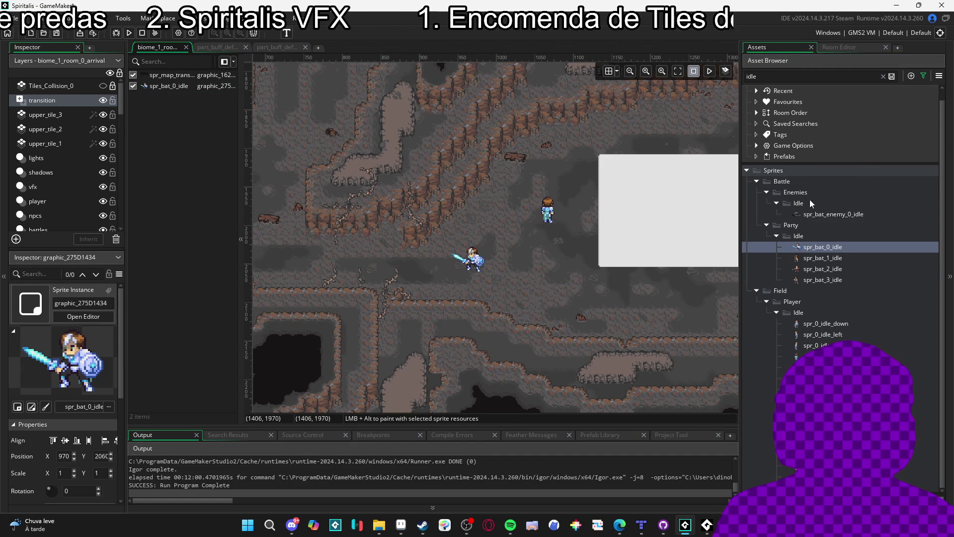
Place a part_buff_defense_1 particle system instance on the hero
{"action": "left_click", "coordinate": [791, 78]}
{"action": "type", "text": "buff"}
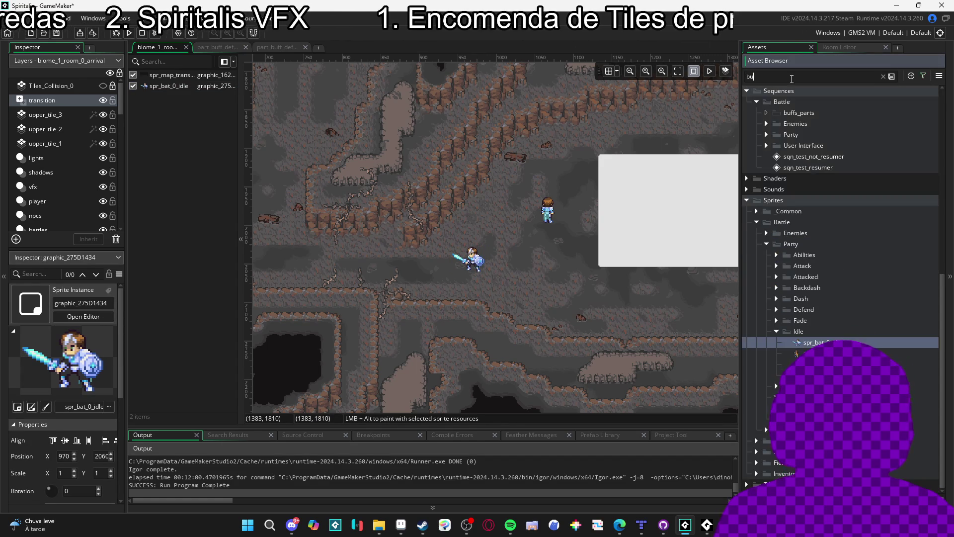
{"action": "left_click", "coordinate": [820, 203]}
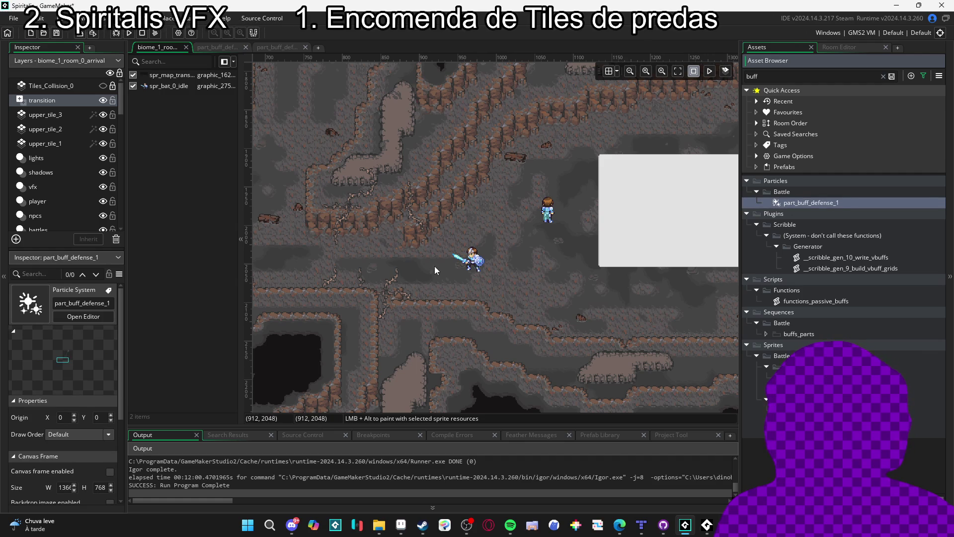
{"action": "left_click", "coordinate": [474, 271], "text": "alt"}
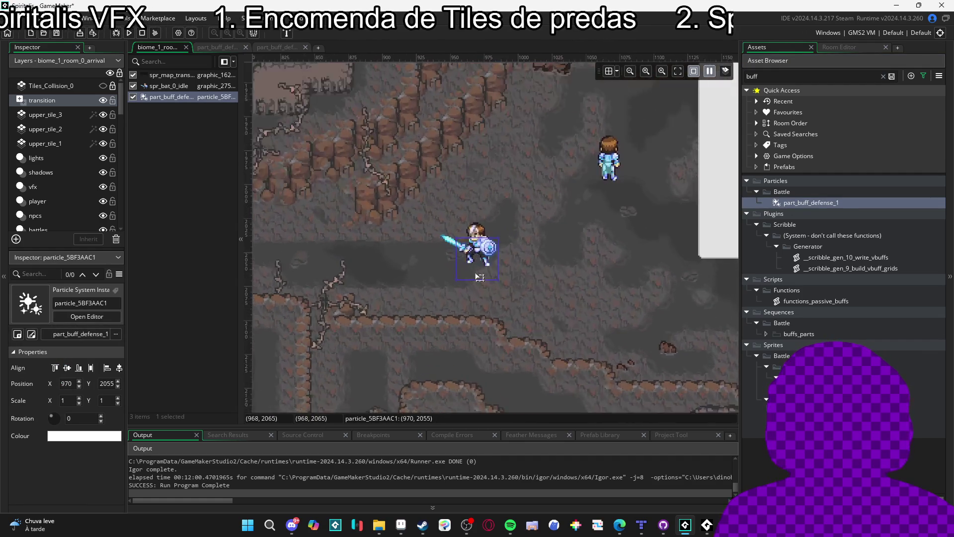
Nudge the particle instance down to (970, 2060) on the knight and save the project
{"action": "scroll", "coordinate": [490, 266], "scroll_direction": "up", "scroll_amount": 5}
{"action": "key", "text": "Down"}
{"action": "key", "text": "Down"}
{"action": "key", "text": "Down"}
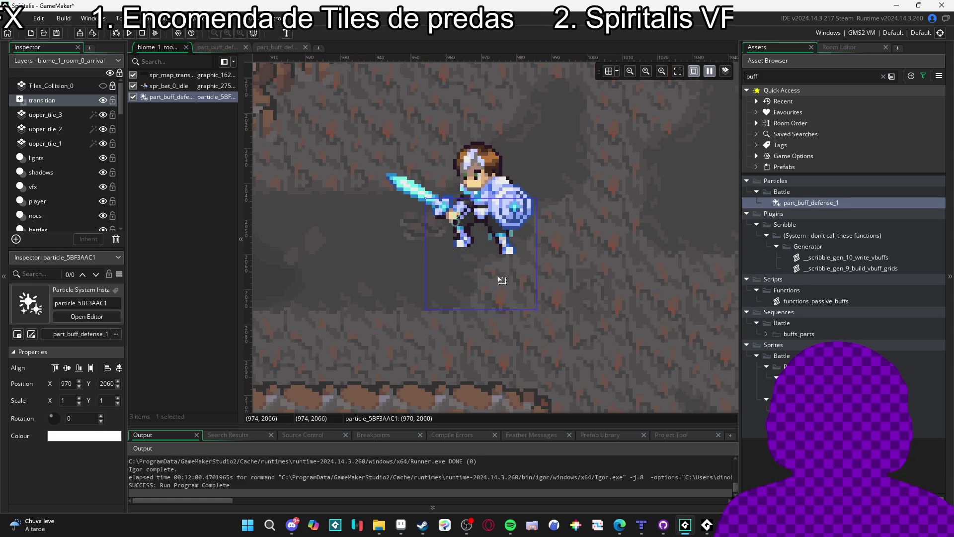
{"action": "left_click", "coordinate": [594, 265]}
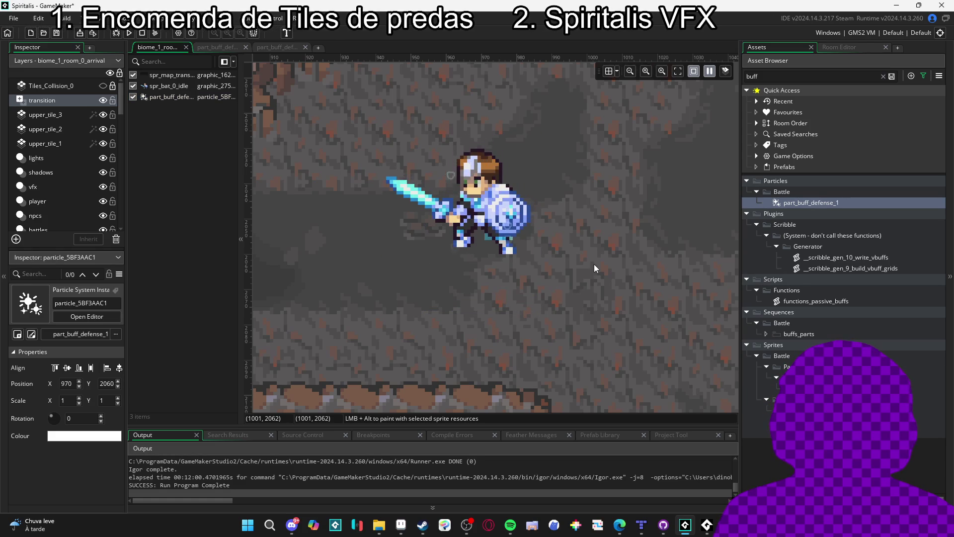
{"action": "key", "text": "ctrl+s"}
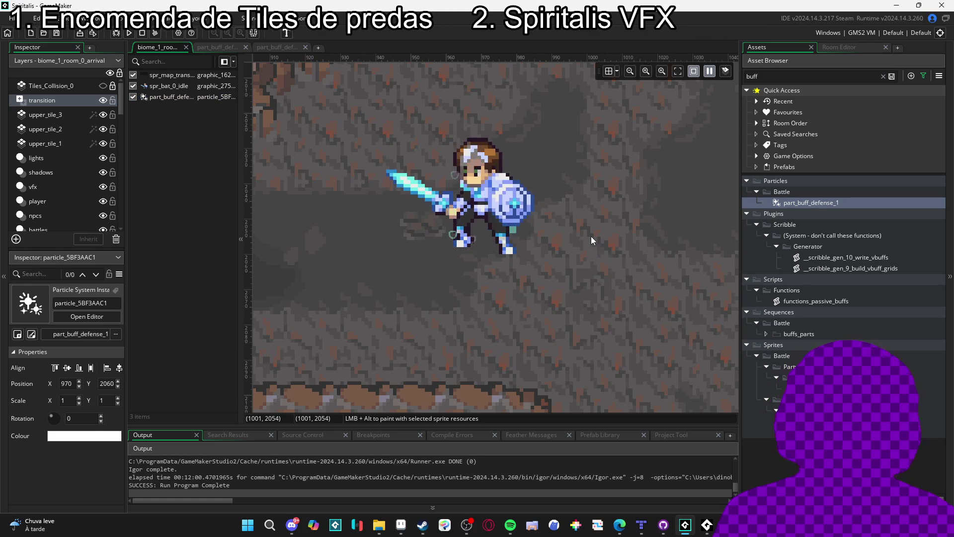
{"action": "scroll", "coordinate": [579, 230], "scroll_direction": "down", "scroll_amount": 3}
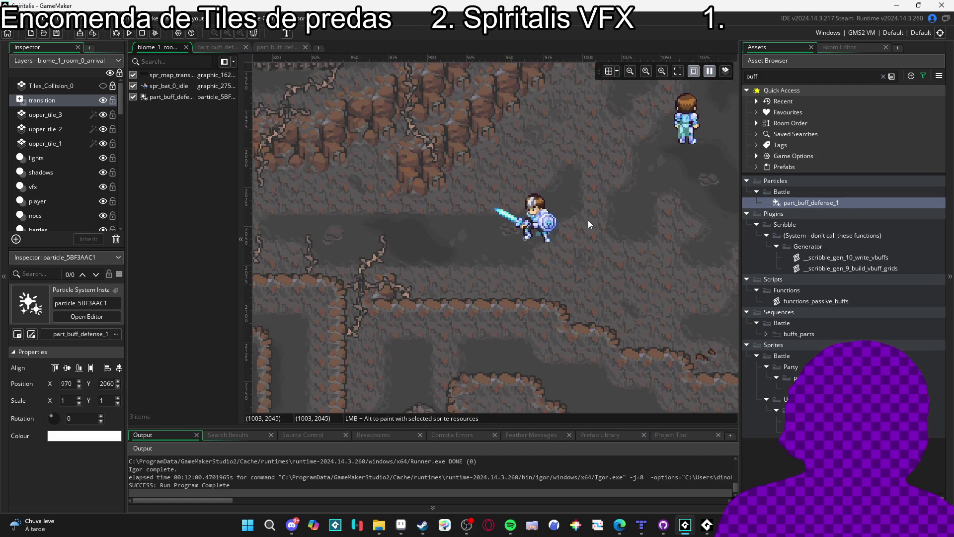
Build and run the game with F5 to watch the shield particles
{"action": "key", "text": "F5"}
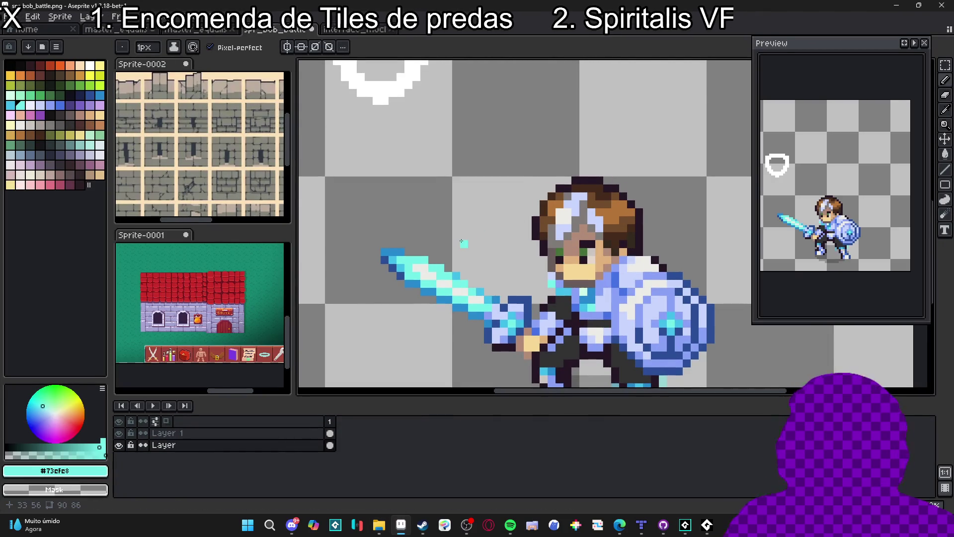
In Aseprite, switch to Layer 1 and marquee-select the outlined shield
{"action": "scroll", "coordinate": [461, 242], "scroll_direction": "down", "scroll_amount": 3}
{"action": "scroll", "coordinate": [478, 187], "scroll_direction": "right", "scroll_amount": 1}
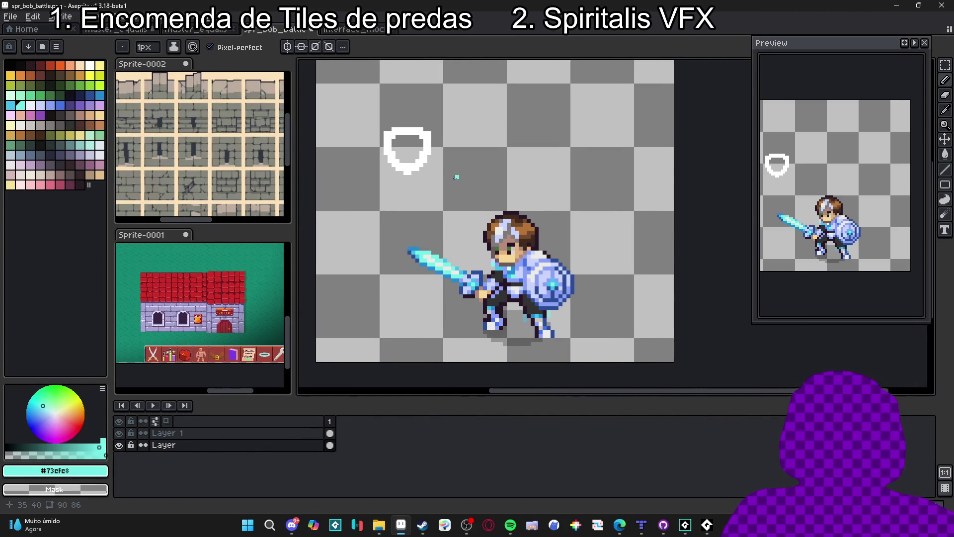
{"action": "left_click", "coordinate": [431, 149], "text": "ctrl"}
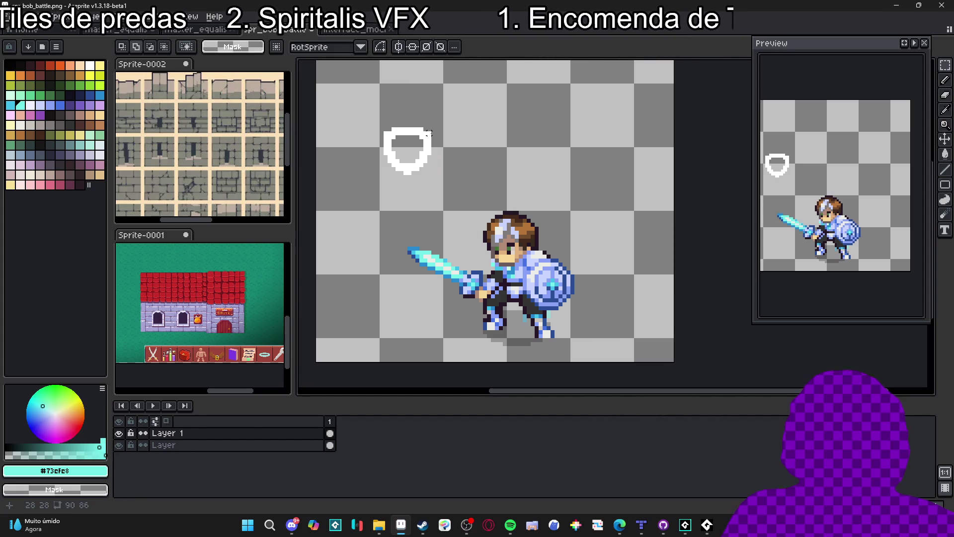
{"action": "mouse_move", "coordinate": [385, 180]}
{"action": "left_mouse_down"}
{"action": "mouse_move", "coordinate": [426, 123]}
{"action": "mouse_move", "coordinate": [406, 144]}
{"action": "mouse_move", "coordinate": [460, 218]}
{"action": "mouse_move", "coordinate": [454, 224]}
{"action": "left_mouse_up"}
Fill the shield solid white with the pencil, undo a stray pixel, and reselect the finished shape
{"action": "scroll", "coordinate": [440, 213], "scroll_direction": "up", "scroll_amount": 2}
{"action": "key", "text": "b"}
{"action": "left_click", "coordinate": [449, 219], "text": "alt"}
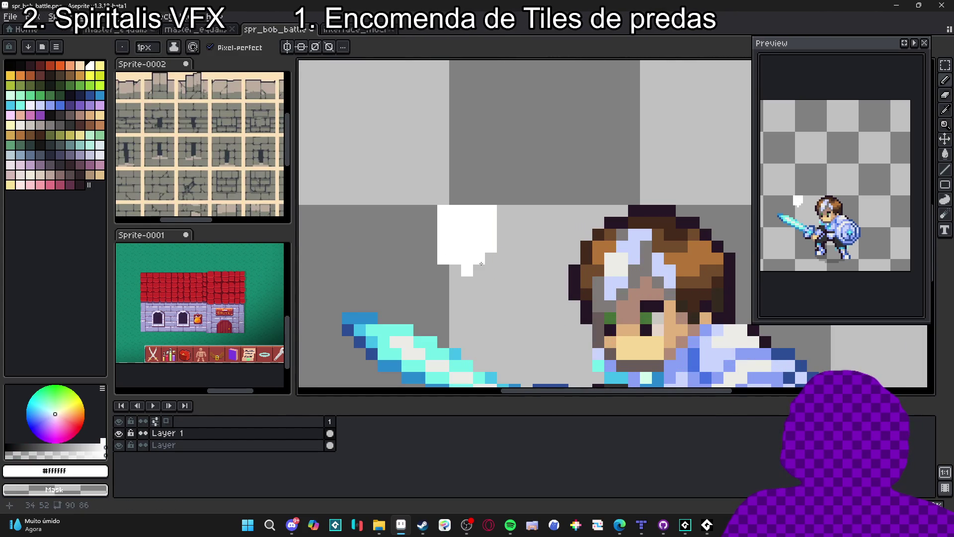
{"action": "scroll", "coordinate": [450, 269], "scroll_direction": "down", "scroll_amount": 2}
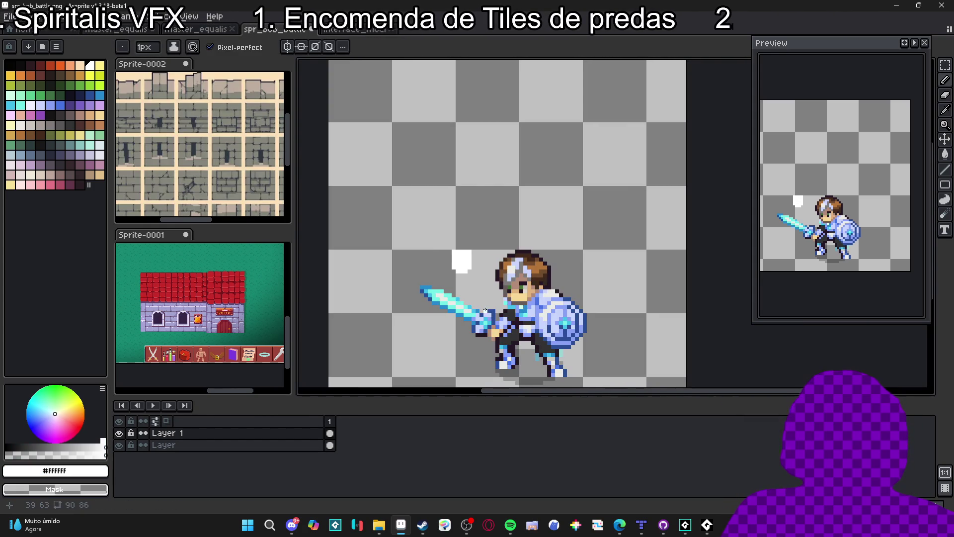
{"action": "scroll", "coordinate": [472, 254], "scroll_direction": "up", "scroll_amount": 2}
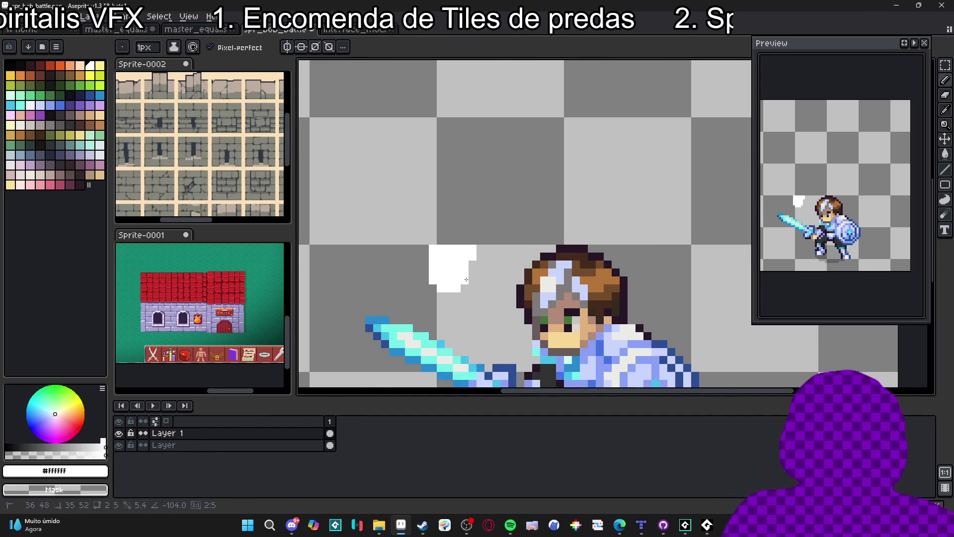
{"action": "key", "text": "ctrl+z"}
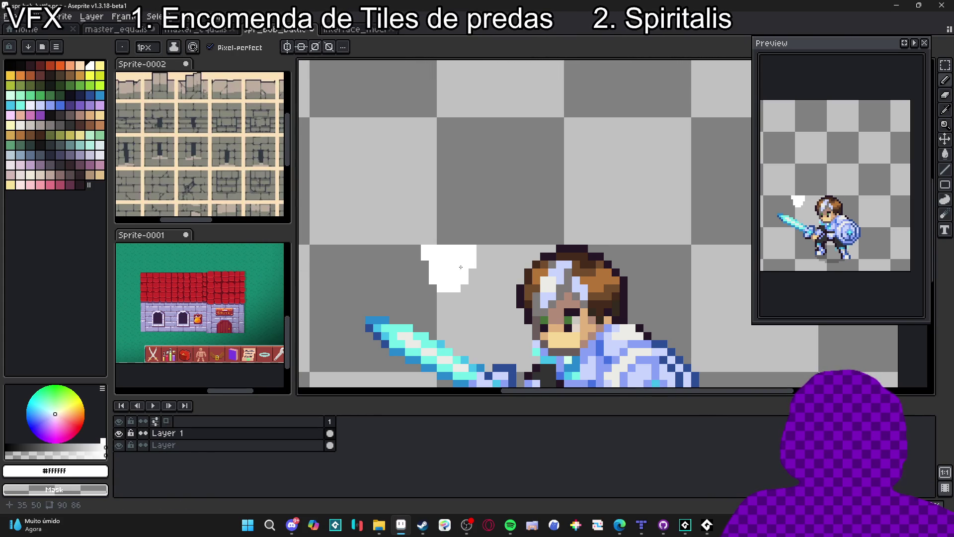
{"action": "scroll", "coordinate": [428, 264], "scroll_direction": "down", "scroll_amount": 2}
{"action": "scroll", "coordinate": [443, 260], "scroll_direction": "up", "scroll_amount": 2}
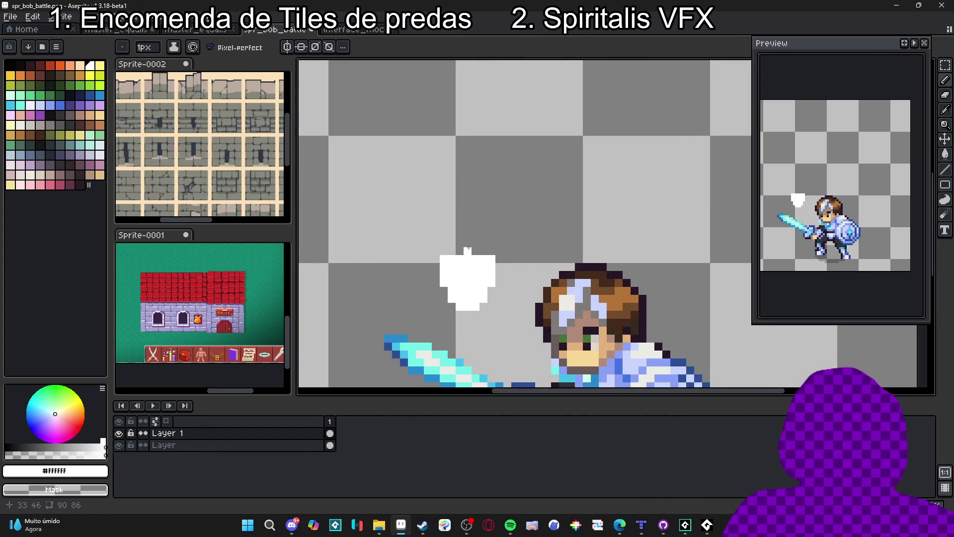
{"action": "scroll", "coordinate": [480, 251], "scroll_direction": "down", "scroll_amount": 3}
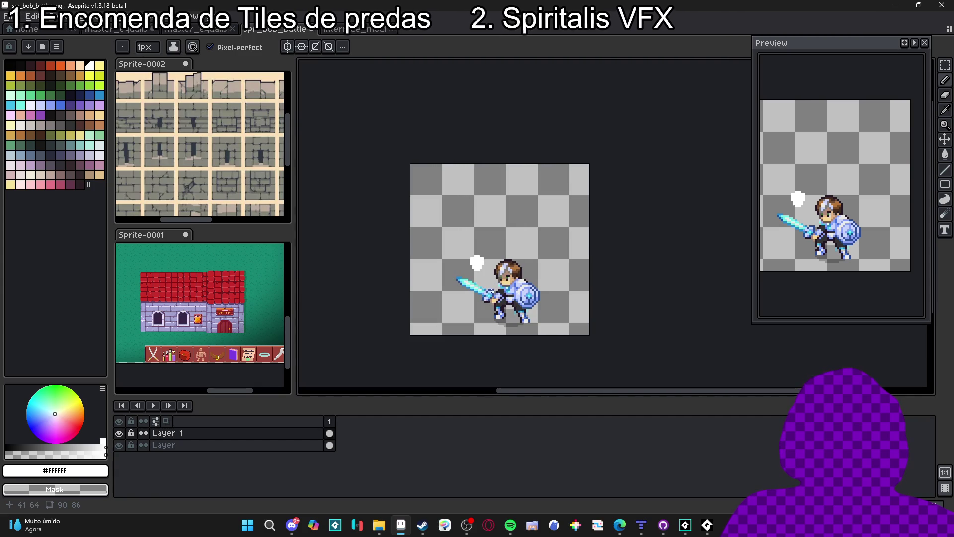
{"action": "scroll", "coordinate": [492, 291], "scroll_direction": "up", "scroll_amount": 4}
{"action": "scroll", "coordinate": [484, 265], "scroll_direction": "down", "scroll_amount": 3}
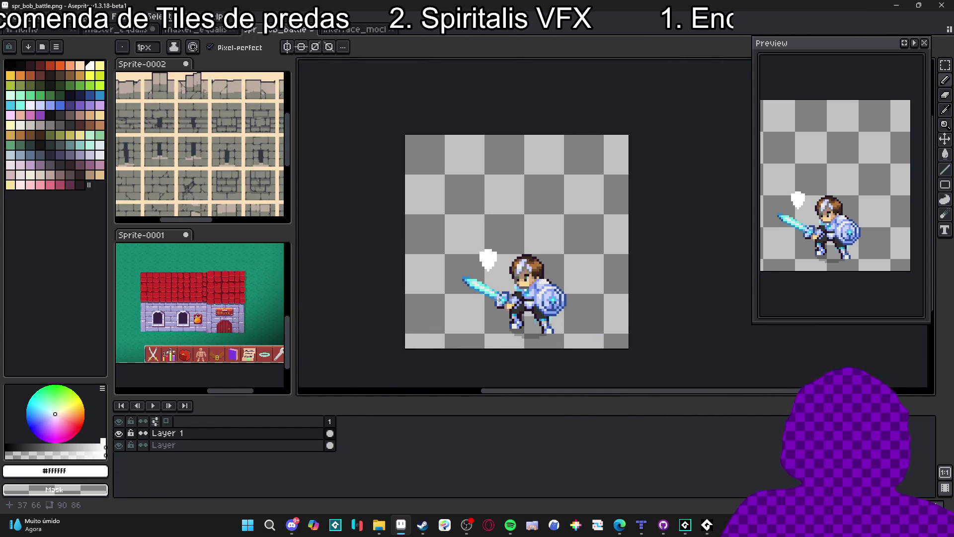
{"action": "scroll", "coordinate": [484, 262], "scroll_direction": "up", "scroll_amount": 3}
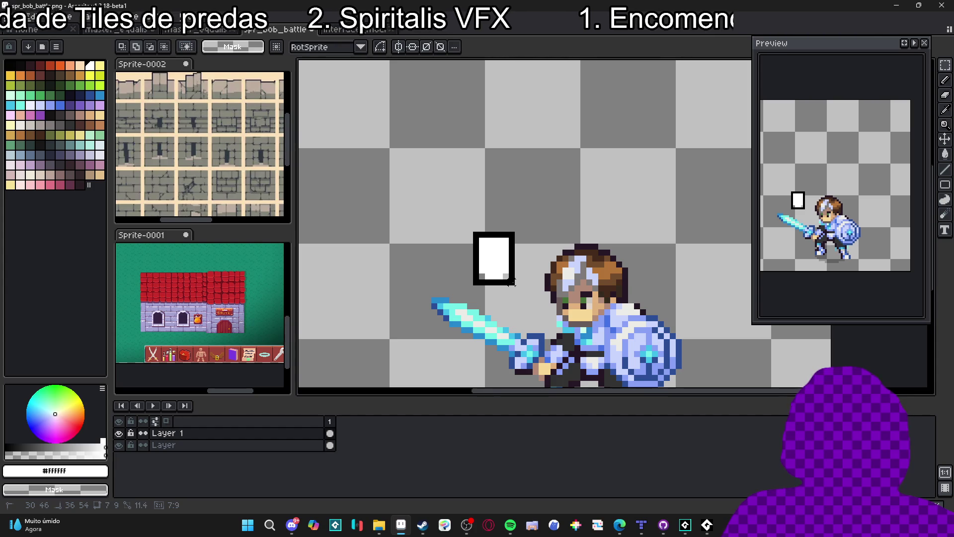
{"action": "left_click_drag", "start_coordinate": [511, 282], "coordinate": [515, 285]}
{"action": "left_click", "coordinate": [714, 514]}
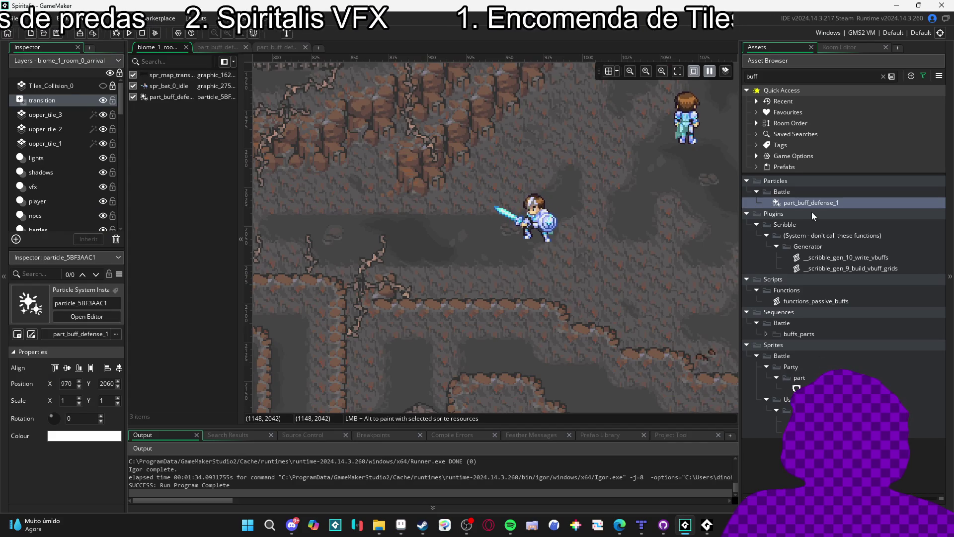
Open the spr_part_buff_defese sprite and resize it to 7×9 pixels
{"action": "left_click", "coordinate": [815, 399]}
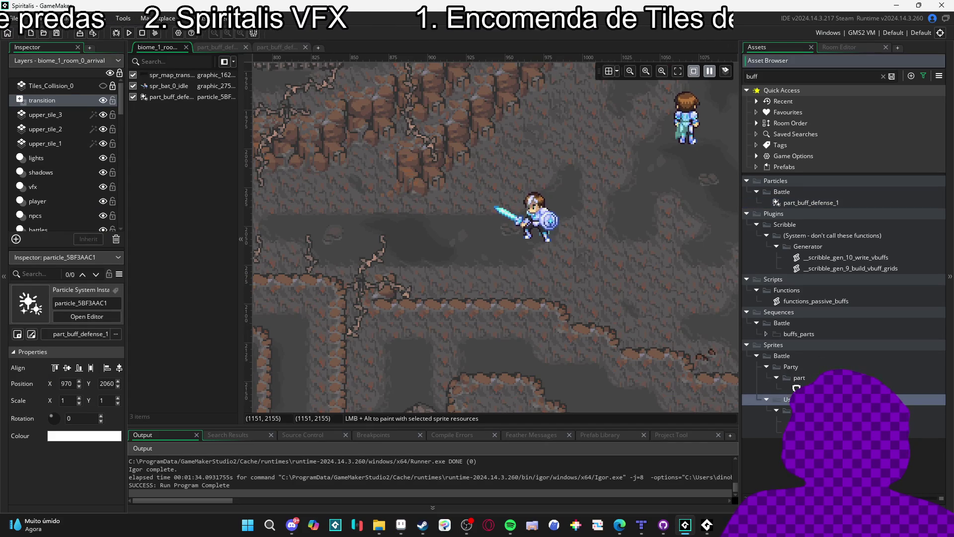
{"action": "double_click", "coordinate": [800, 389]}
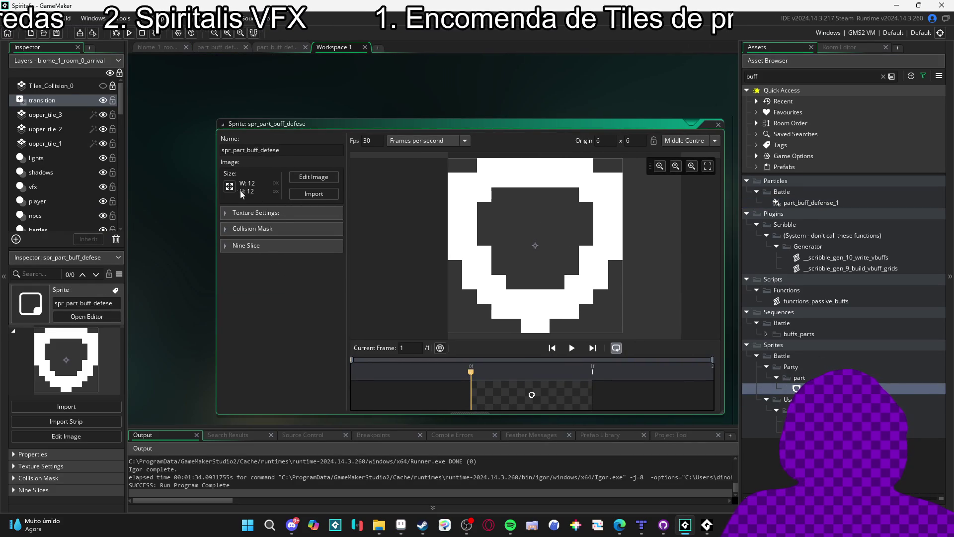
{"action": "left_click", "coordinate": [230, 187]}
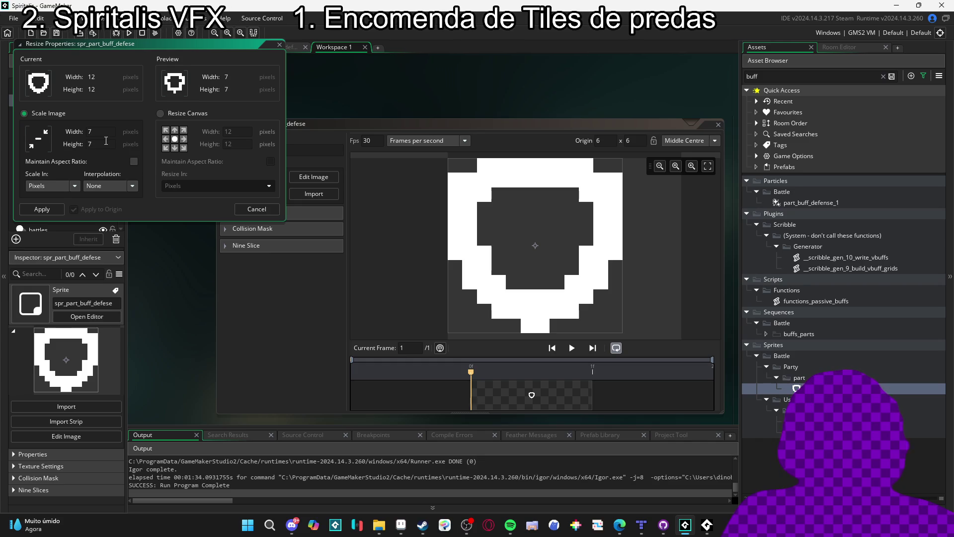
{"action": "key", "text": "Return"}
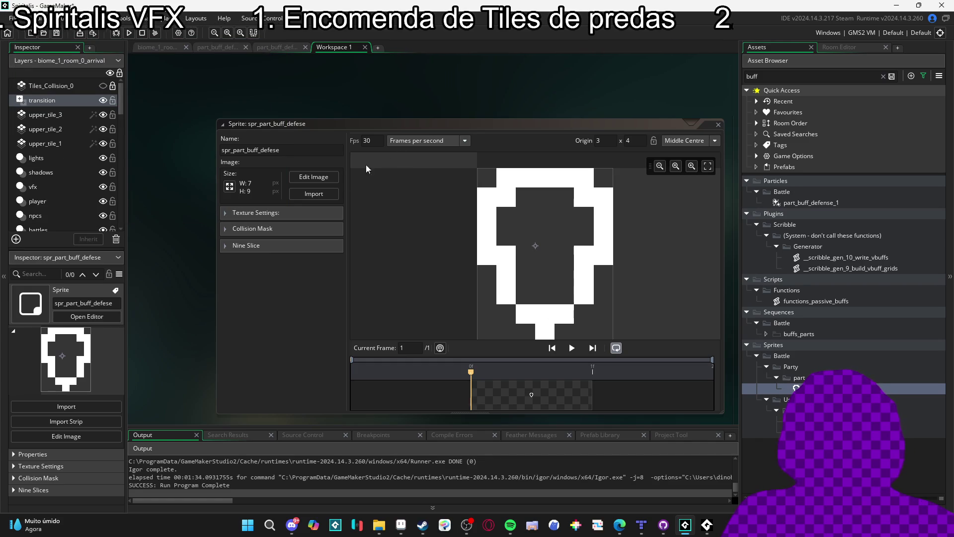
Clear the sprite's frame and stamp the pasted solid white shield onto it
{"action": "left_click", "coordinate": [306, 178]}
{"action": "key", "text": "ctrl+a"}
{"action": "key", "text": "ctrl+x"}
{"action": "left_click", "coordinate": [401, 272]}
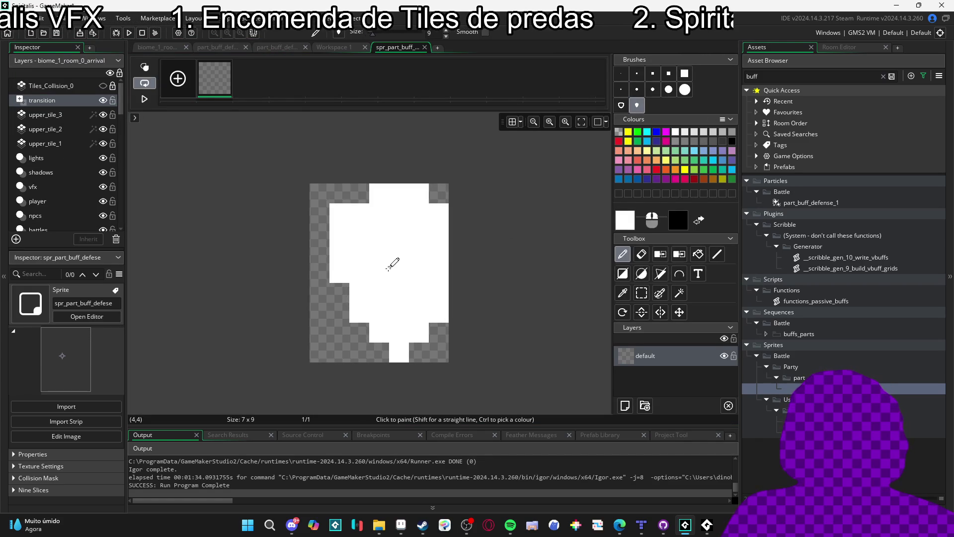
{"action": "left_click", "coordinate": [387, 269]}
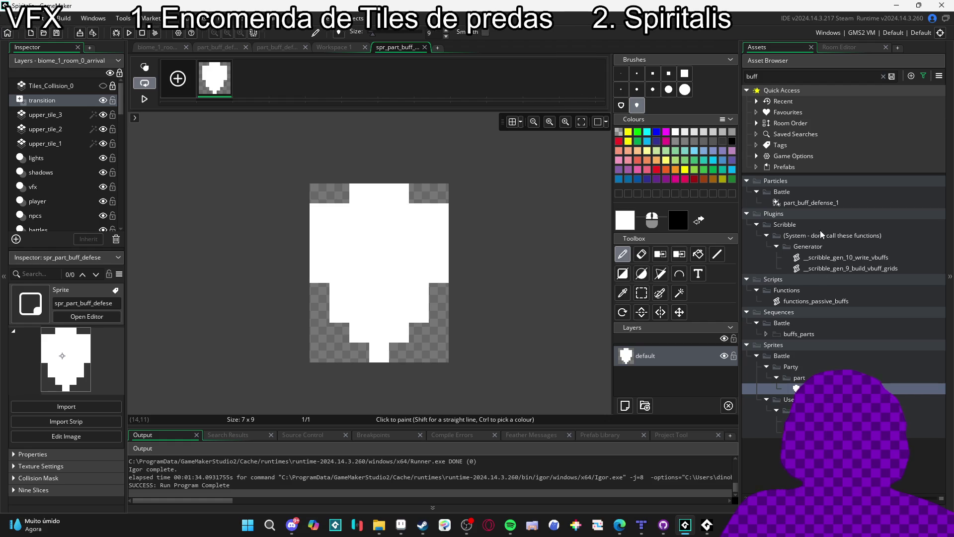
{"action": "double_click", "coordinate": [836, 210]}
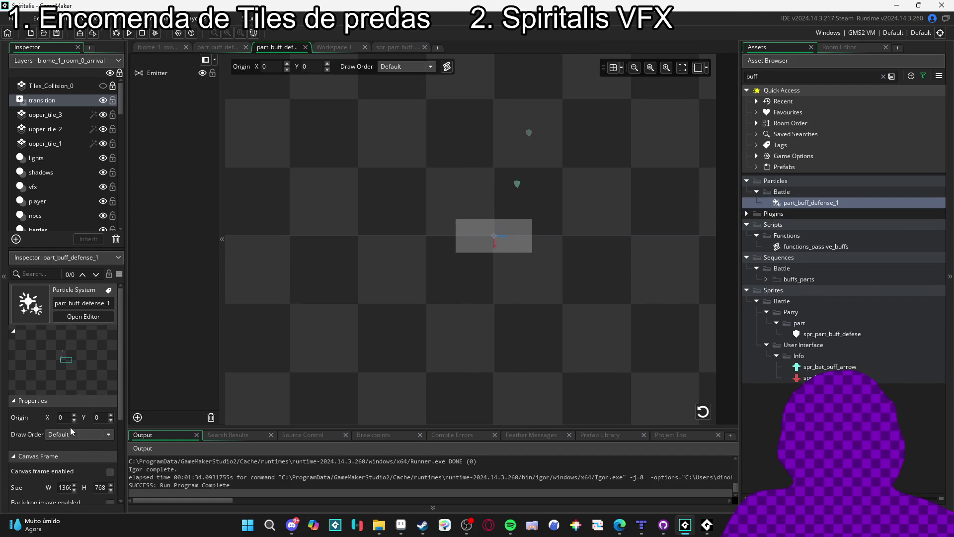
Open part_buff_defense_1, select its Emitter, and drag the region's right handle outward
{"action": "scroll", "coordinate": [61, 456], "scroll_direction": "down", "scroll_amount": 3}
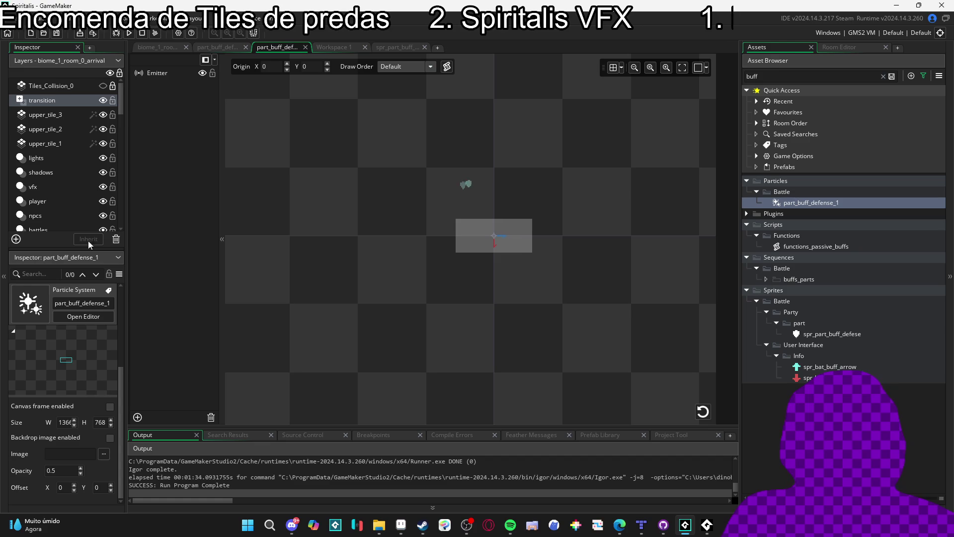
{"action": "left_click", "coordinate": [45, 101]}
{"action": "left_click", "coordinate": [770, 48]}
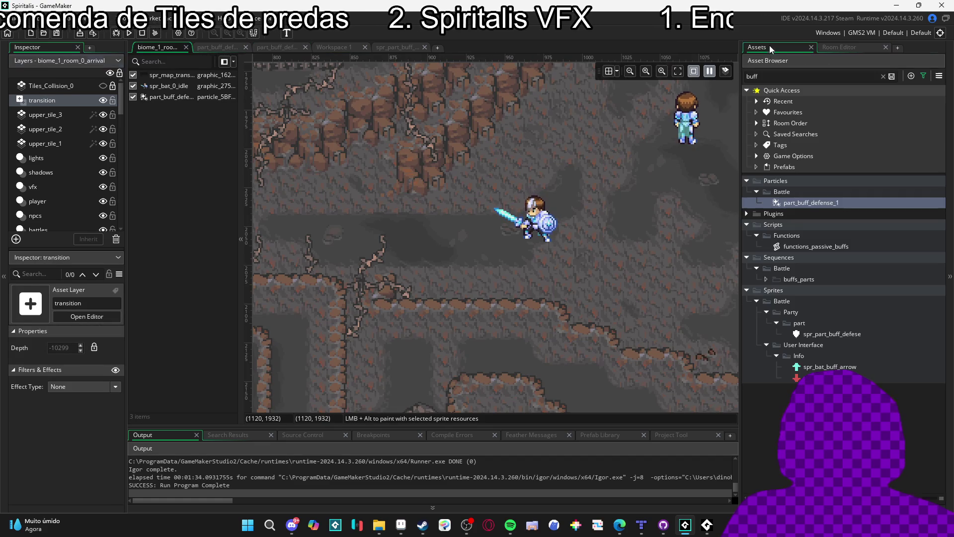
{"action": "left_click", "coordinate": [803, 203]}
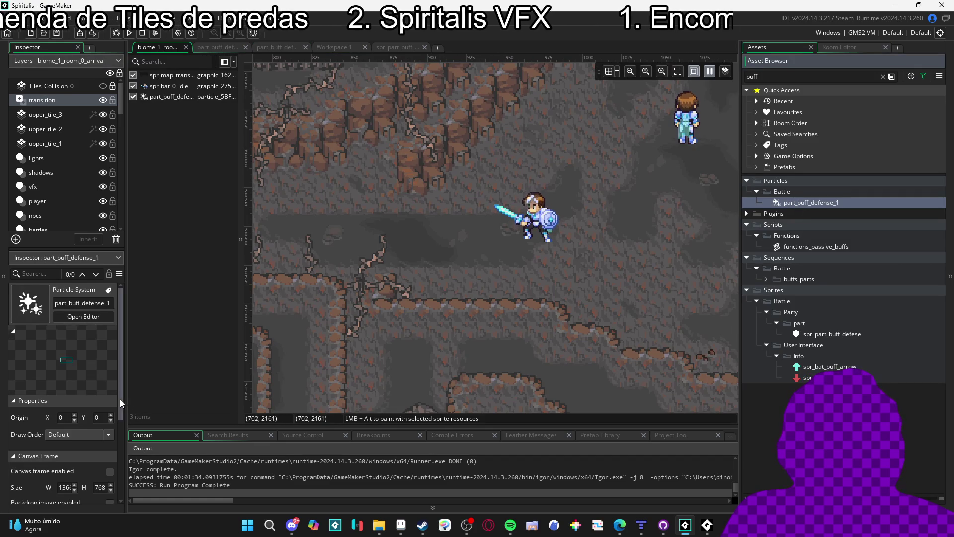
{"action": "scroll", "coordinate": [109, 434], "scroll_direction": "down", "scroll_amount": 3}
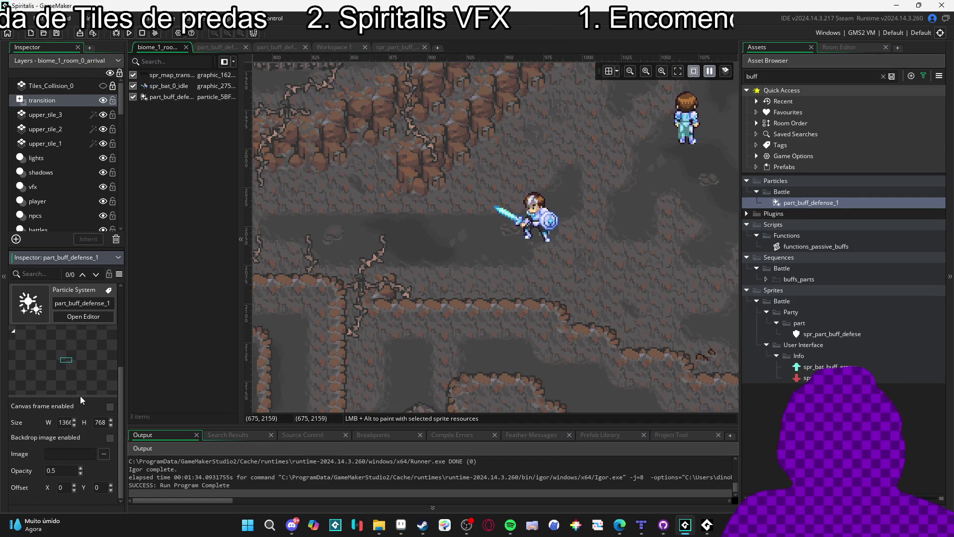
{"action": "double_click", "coordinate": [809, 201]}
{"action": "left_click", "coordinate": [167, 77]}
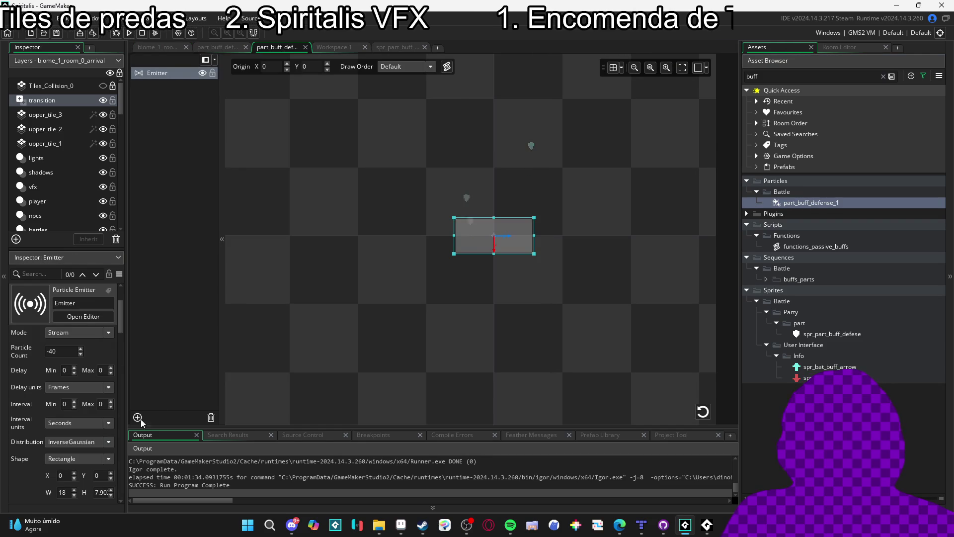
{"action": "scroll", "coordinate": [28, 396], "scroll_direction": "down", "scroll_amount": 5}
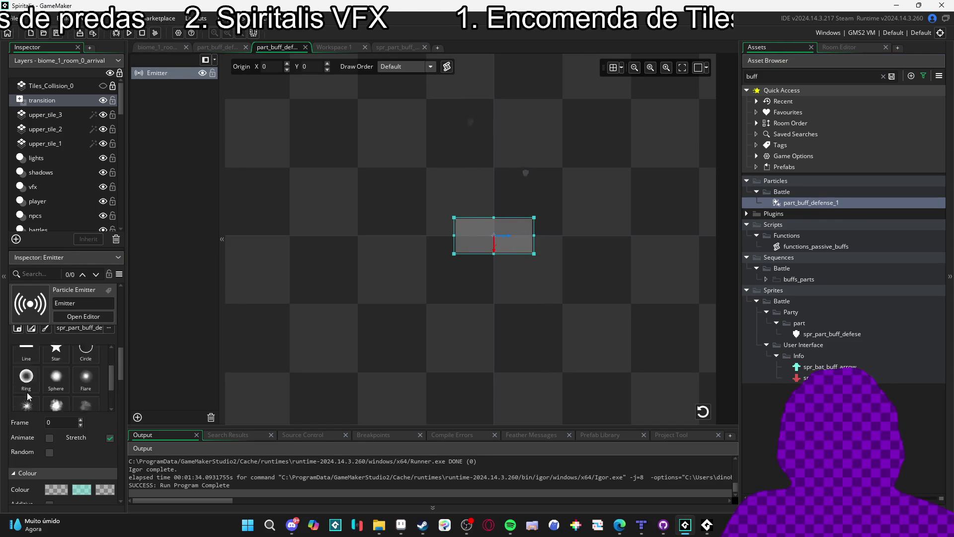
{"action": "scroll", "coordinate": [29, 401], "scroll_direction": "down", "scroll_amount": 4}
{"action": "scroll", "coordinate": [29, 439], "scroll_direction": "down", "scroll_amount": 2}
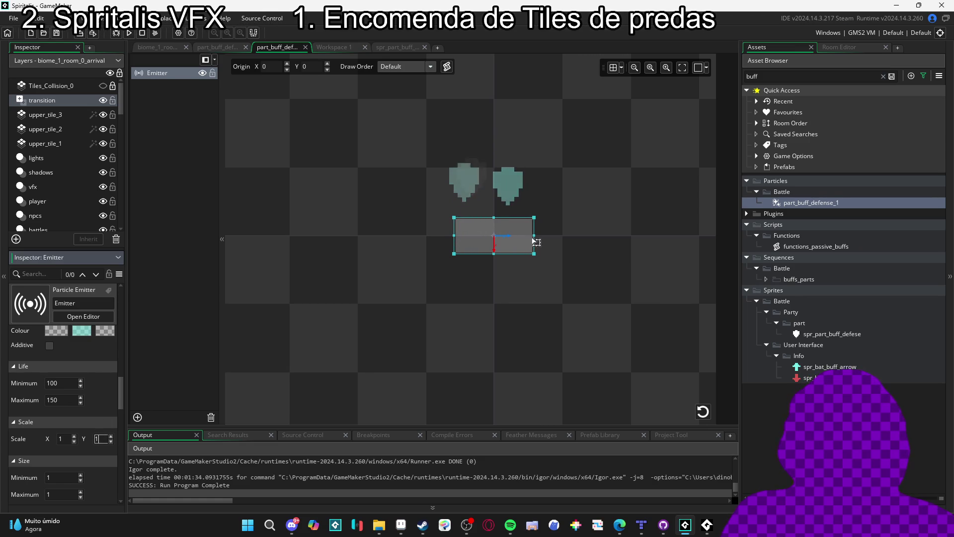
{"action": "left_click_drag", "start_coordinate": [534, 237], "coordinate": [543, 235]}
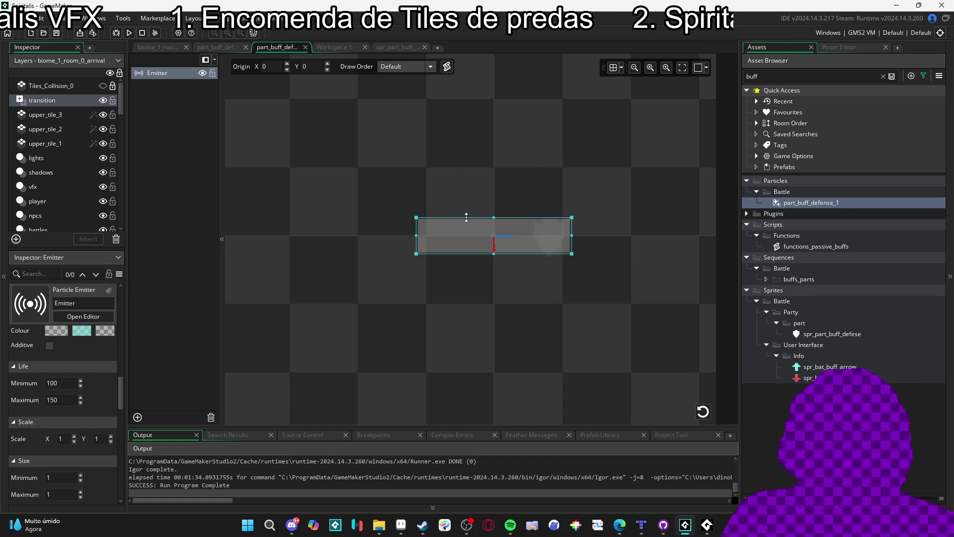
{"action": "key", "text": "F5"}
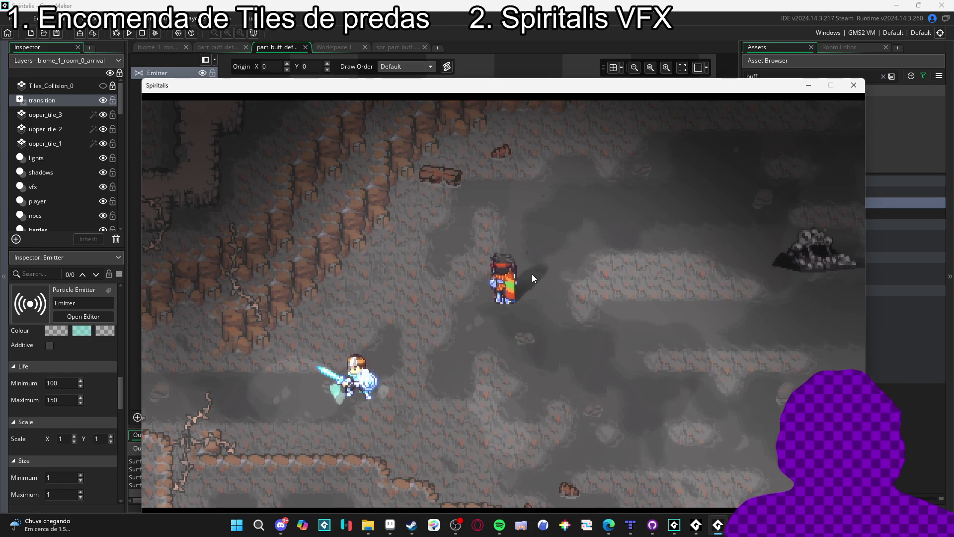
Watch the cyan shields rise on the knight, then minimize the running game
{"action": "left_click", "coordinate": [809, 87]}
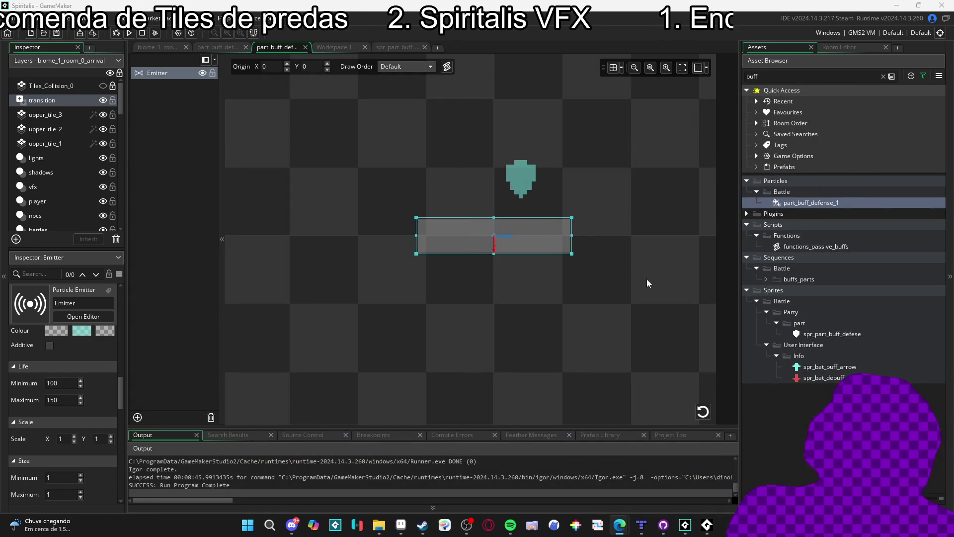
Duplicate part_buff_defense_1, rename the copy part_debuff_defense, and open it
{"action": "left_click", "coordinate": [845, 202]}
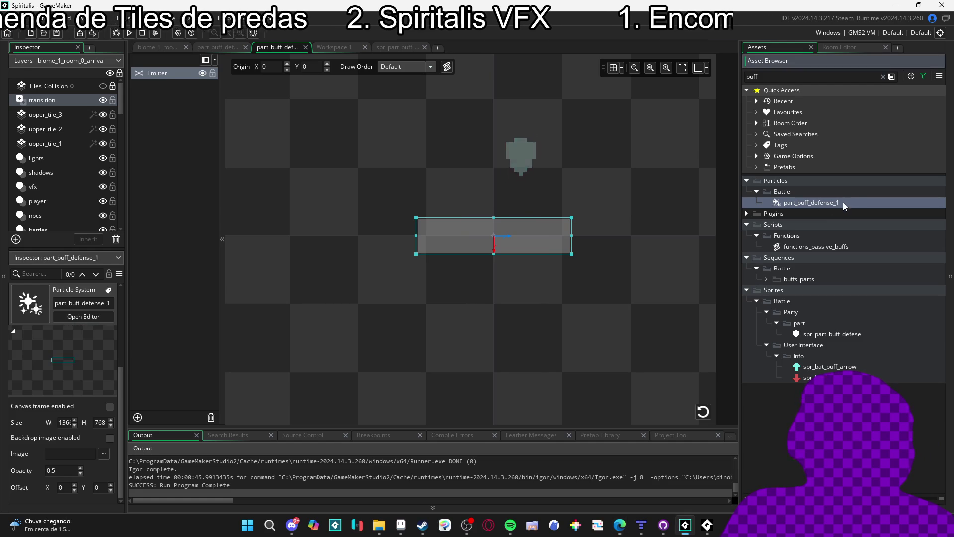
{"action": "key", "text": "ctrl+d"}
{"action": "left_click", "coordinate": [808, 213]}
{"action": "key", "text": "BackSpace"}
{"action": "key", "text": "BackSpace"}
{"action": "key", "text": "BackSpace"}
{"action": "type", "text": "debuff_"}
{"action": "key", "text": "End"}
{"action": "key", "text": "BackSpace"}
{"action": "key", "text": "BackSpace"}
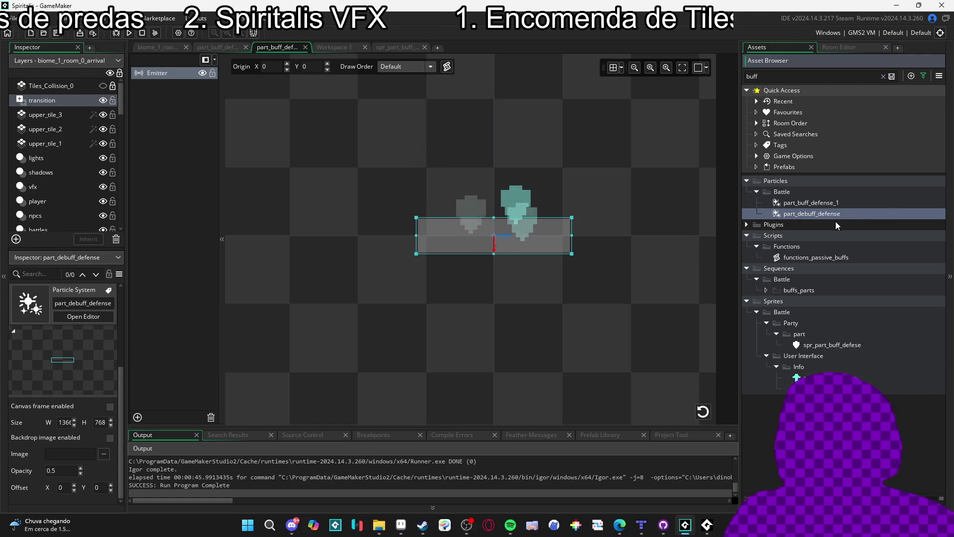
{"action": "double_click", "coordinate": [832, 213]}
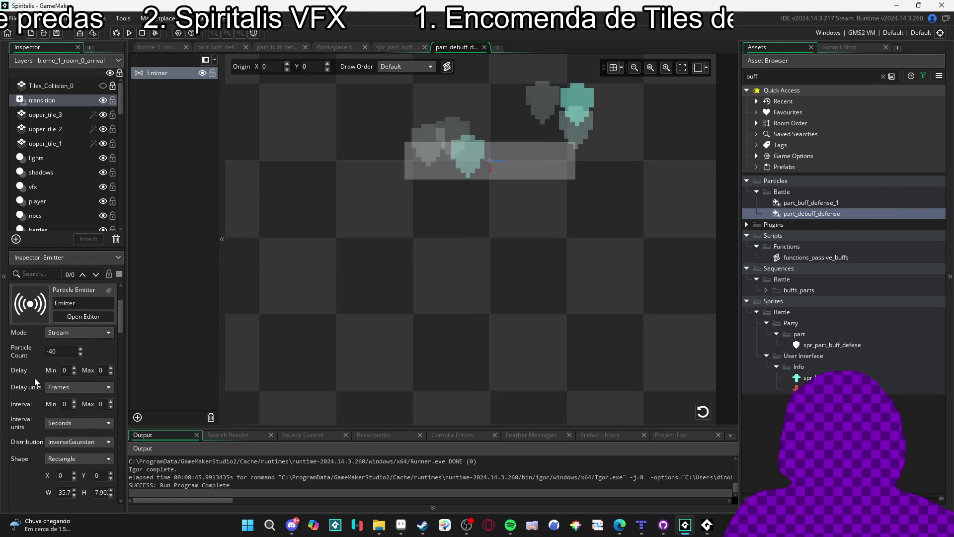
{"action": "scroll", "coordinate": [31, 377], "scroll_direction": "down", "scroll_amount": 3}
{"action": "scroll", "coordinate": [31, 374], "scroll_direction": "down", "scroll_amount": 4}
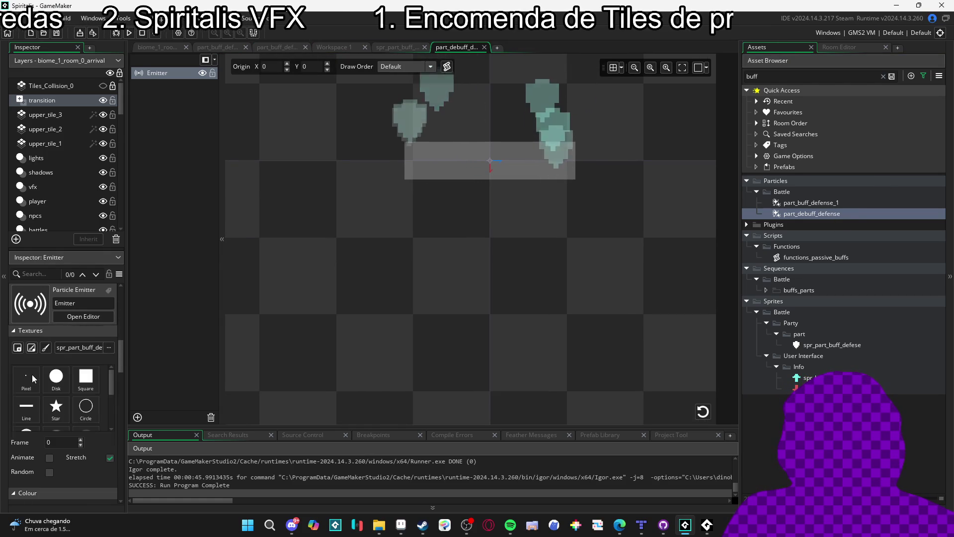
{"action": "scroll", "coordinate": [31, 378], "scroll_direction": "down", "scroll_amount": 2}
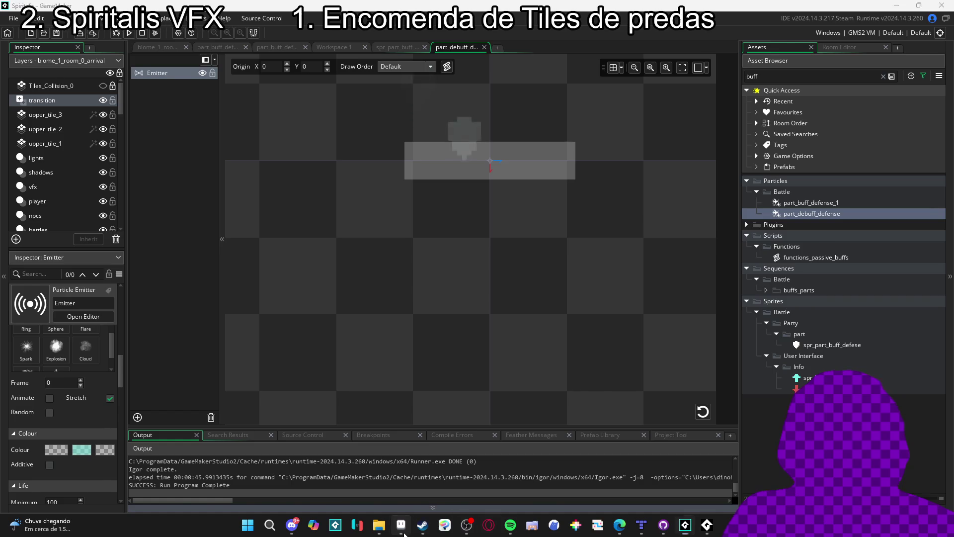
Copy the red shade's hex value from the Aseprite palette
{"action": "key", "text": "alt+Tab"}
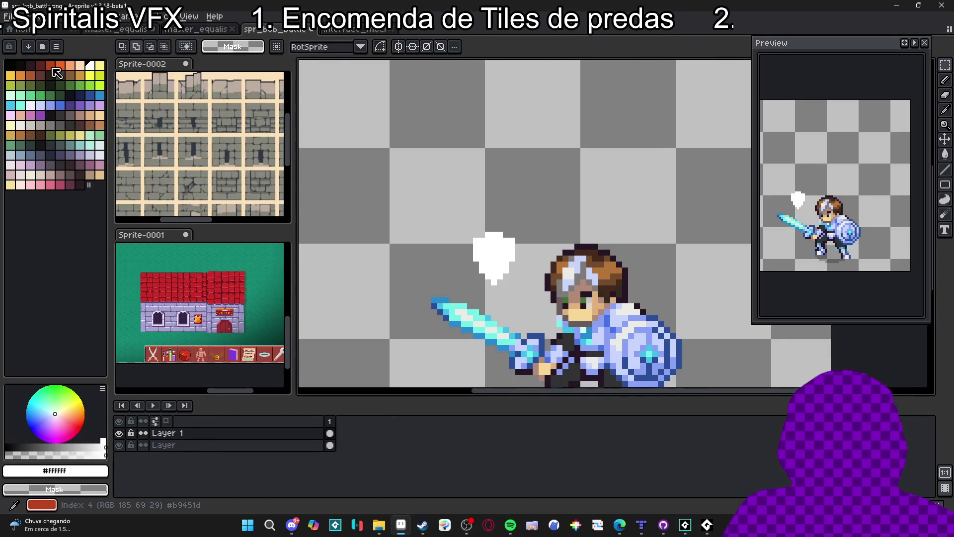
{"action": "left_click", "coordinate": [56, 73]}
{"action": "left_click", "coordinate": [54, 470]}
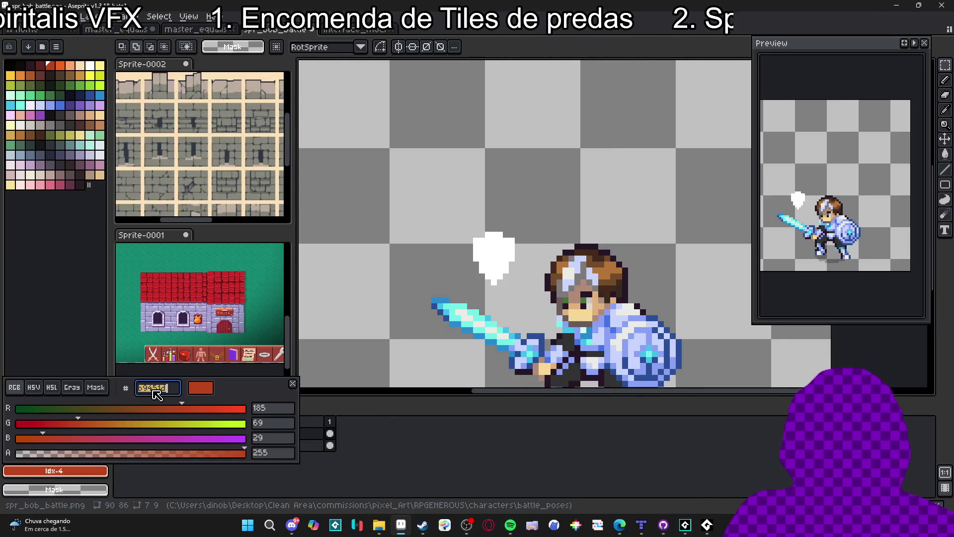
{"action": "key", "text": "Escape"}
{"action": "key", "text": "alt+Tab"}
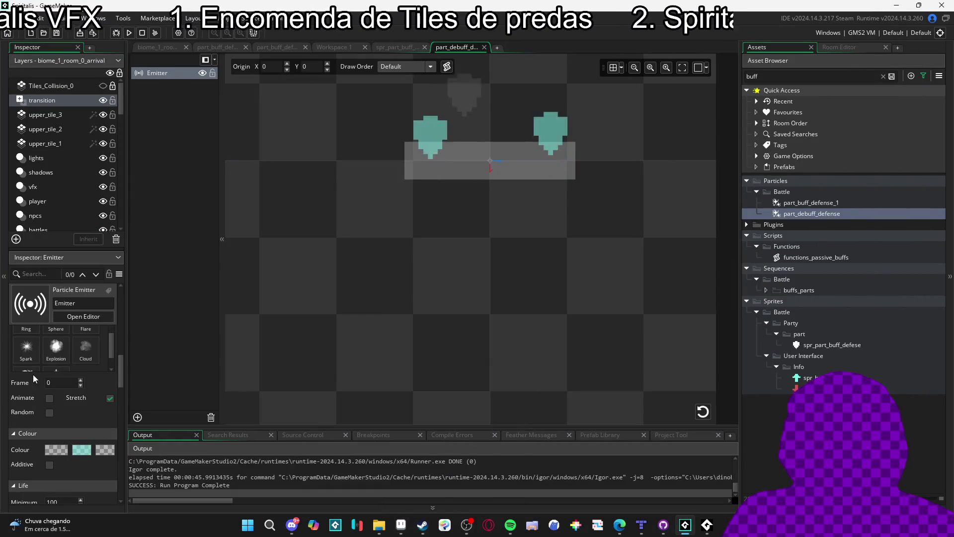
Set the emitter's middle particle colour to reddish b9451d
{"action": "left_click_drag", "start_coordinate": [119, 380], "coordinate": [107, 458]}
{"action": "scroll", "coordinate": [106, 458], "scroll_direction": "up", "scroll_amount": 5}
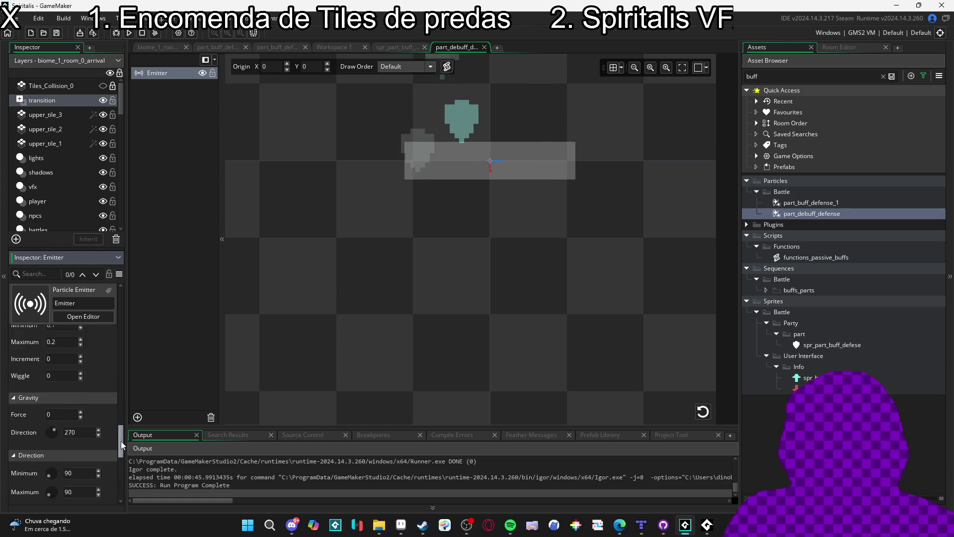
{"action": "scroll", "coordinate": [63, 434], "scroll_direction": "up", "scroll_amount": 1}
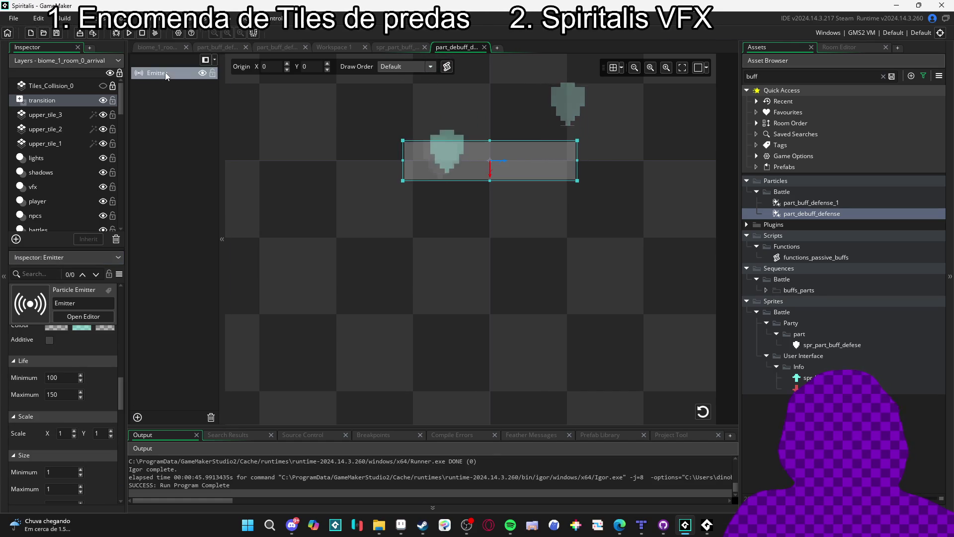
{"action": "scroll", "coordinate": [33, 405], "scroll_direction": "up", "scroll_amount": 2}
{"action": "left_click", "coordinate": [83, 365]}
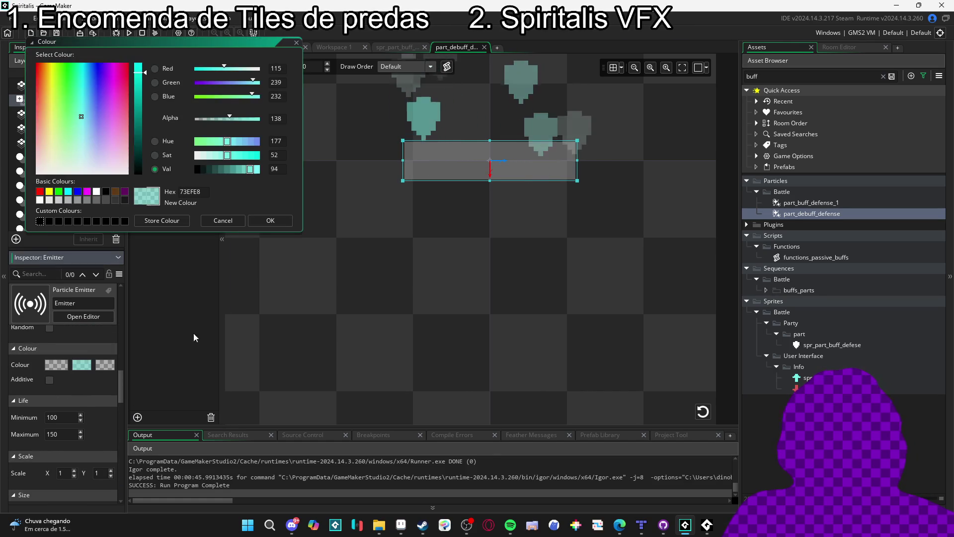
{"action": "left_click", "coordinate": [261, 224]}
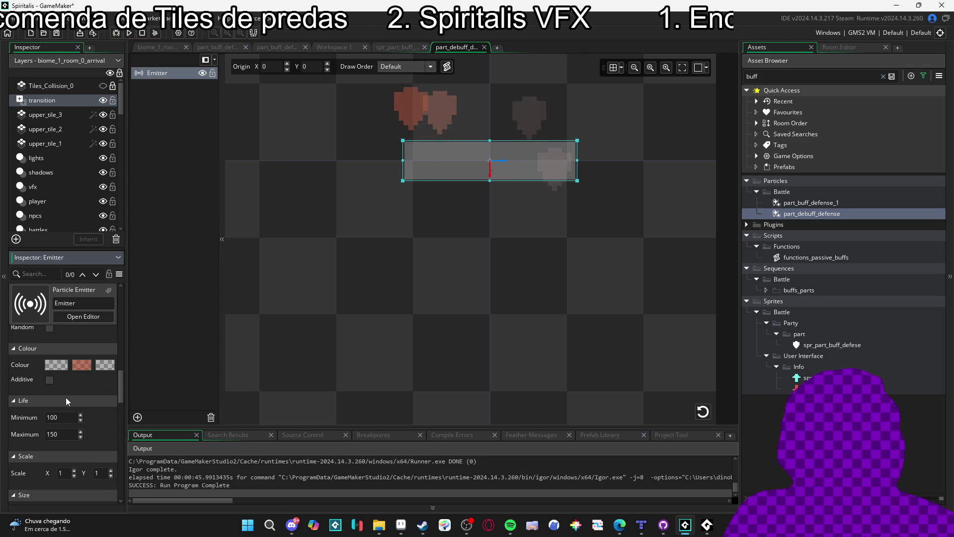
Change Direction Minimum and Maximum to -90 so the shields fall
{"action": "scroll", "coordinate": [22, 412], "scroll_direction": "down", "scroll_amount": 2}
{"action": "scroll", "coordinate": [22, 413], "scroll_direction": "down", "scroll_amount": 3}
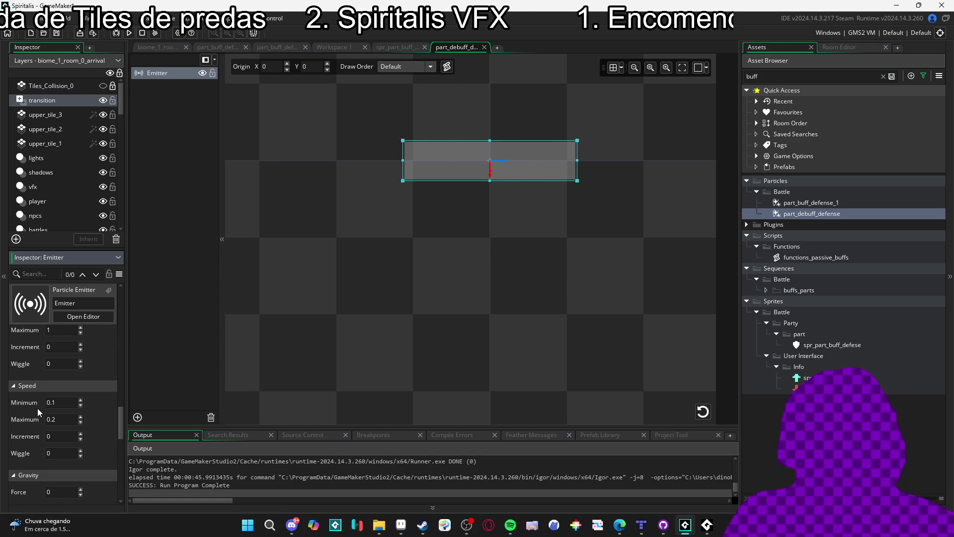
{"action": "scroll", "coordinate": [37, 408], "scroll_direction": "up", "scroll_amount": 1}
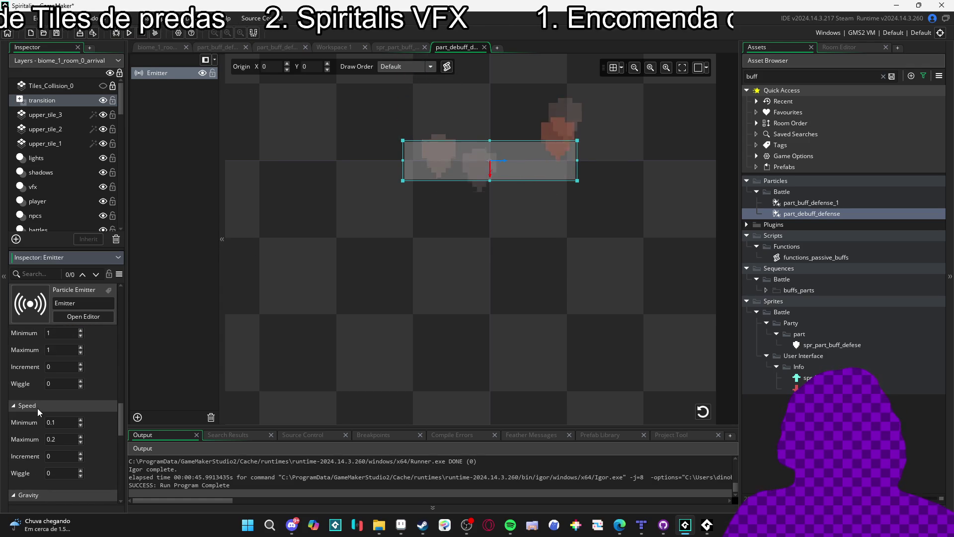
{"action": "scroll", "coordinate": [35, 407], "scroll_direction": "up", "scroll_amount": 3}
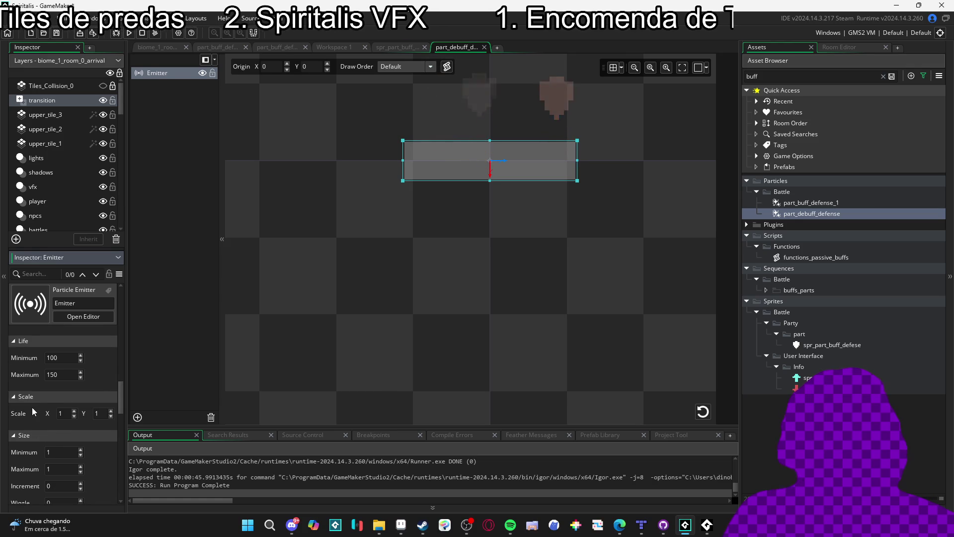
{"action": "scroll", "coordinate": [30, 408], "scroll_direction": "down", "scroll_amount": 4}
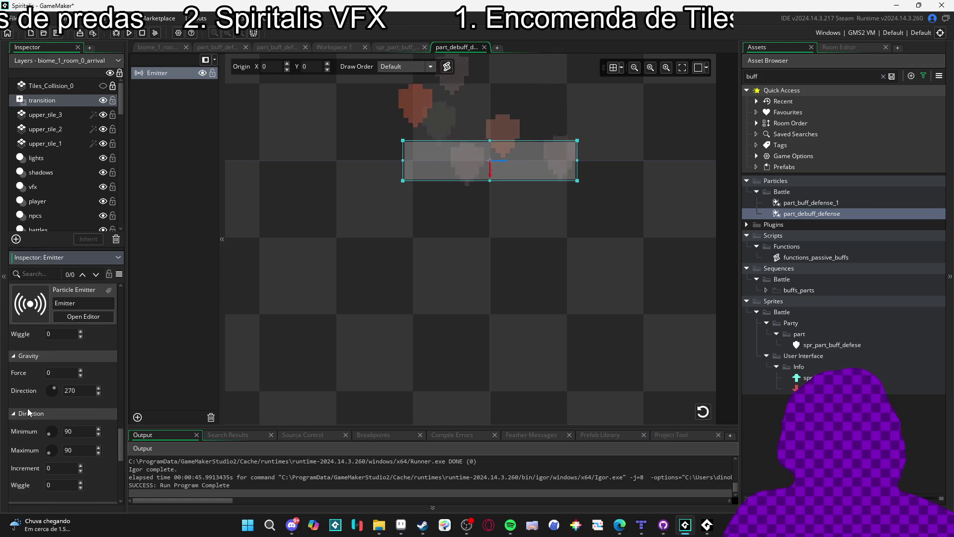
{"action": "scroll", "coordinate": [28, 409], "scroll_direction": "down", "scroll_amount": 1}
{"action": "double_click", "coordinate": [70, 411]}
{"action": "type", "text": "-90"}
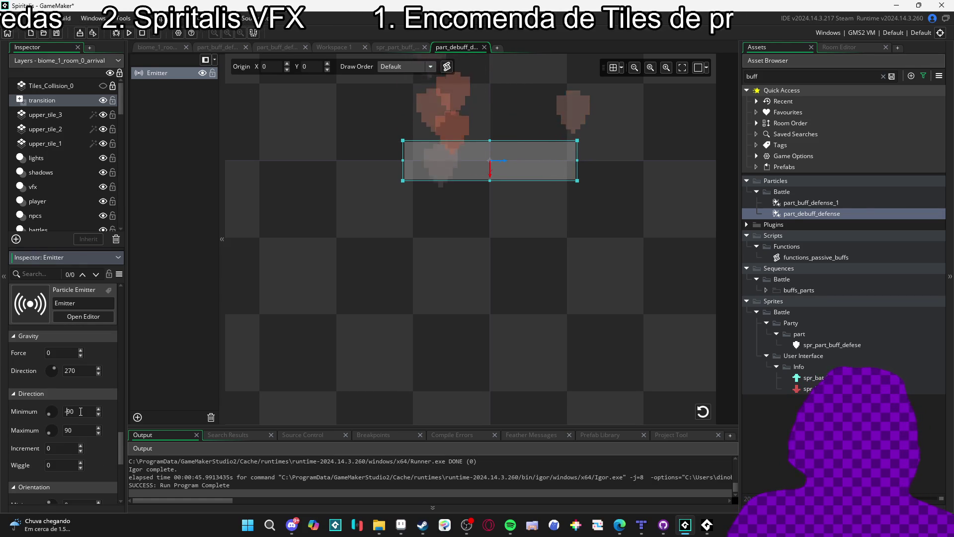
{"action": "double_click", "coordinate": [69, 429]}
{"action": "type", "text": "-90"}
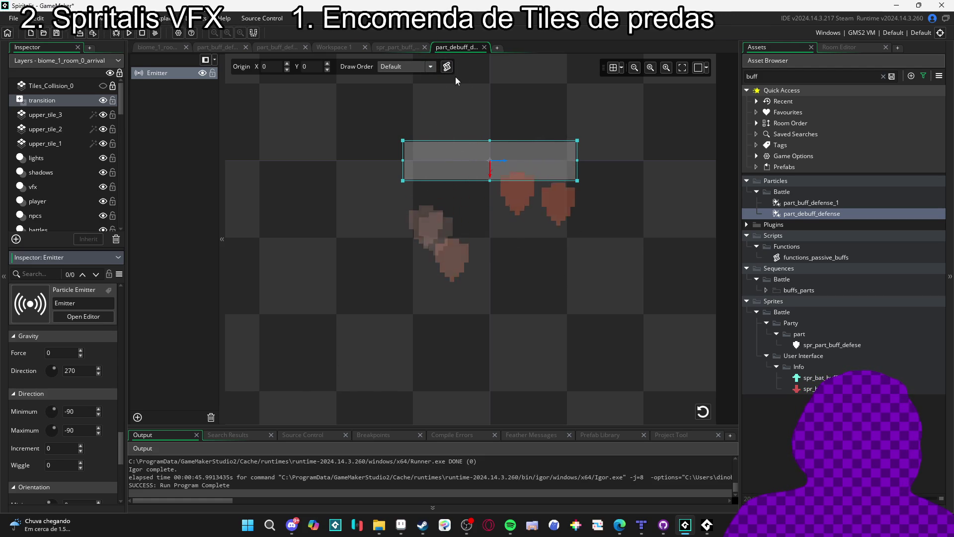
{"action": "left_click", "coordinate": [398, 48]}
Alt-drag a copy of the spr_bat_0_idle knight to the left of the first in the arrival room
{"action": "left_click", "coordinate": [344, 48]}
{"action": "left_click", "coordinate": [255, 47]}
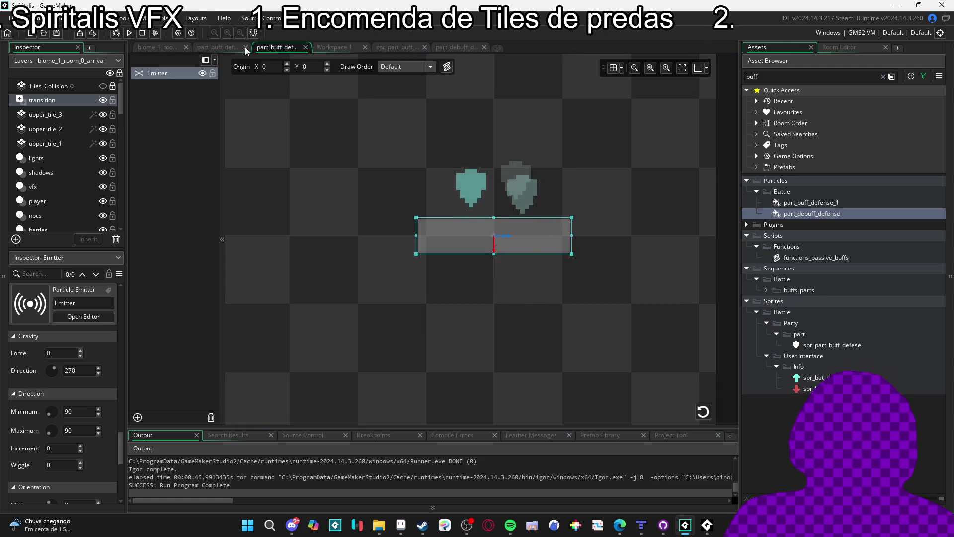
{"action": "left_click", "coordinate": [221, 49]}
{"action": "left_click", "coordinate": [164, 49]}
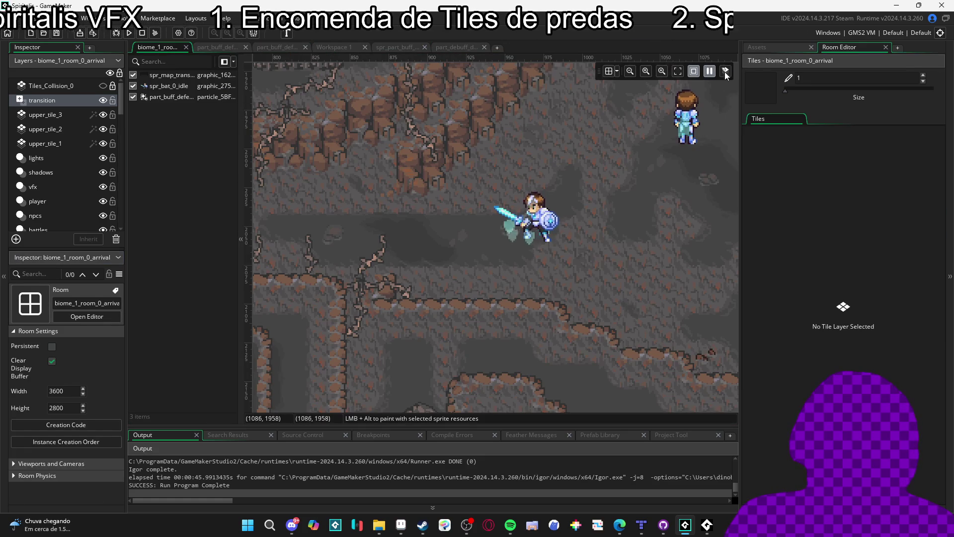
{"action": "left_click", "coordinate": [764, 47]}
{"action": "left_click", "coordinate": [545, 199]}
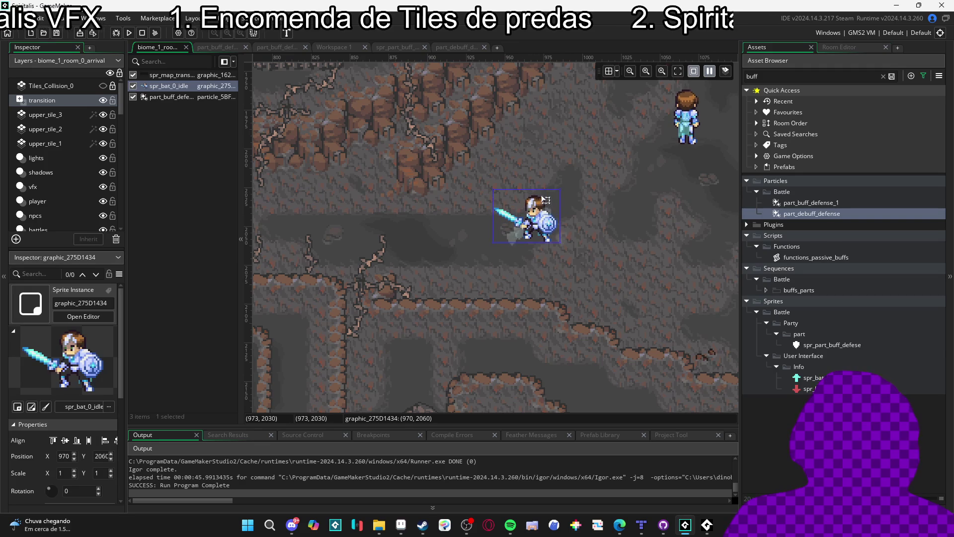
{"action": "mouse_move", "coordinate": [493, 216]}
{"action": "left_mouse_down", "text": "alt"}
{"action": "mouse_move", "coordinate": [530, 266]}
{"action": "mouse_move", "coordinate": [414, 251]}
{"action": "mouse_move", "coordinate": [409, 229]}
{"action": "left_mouse_up", "text": "alt"}
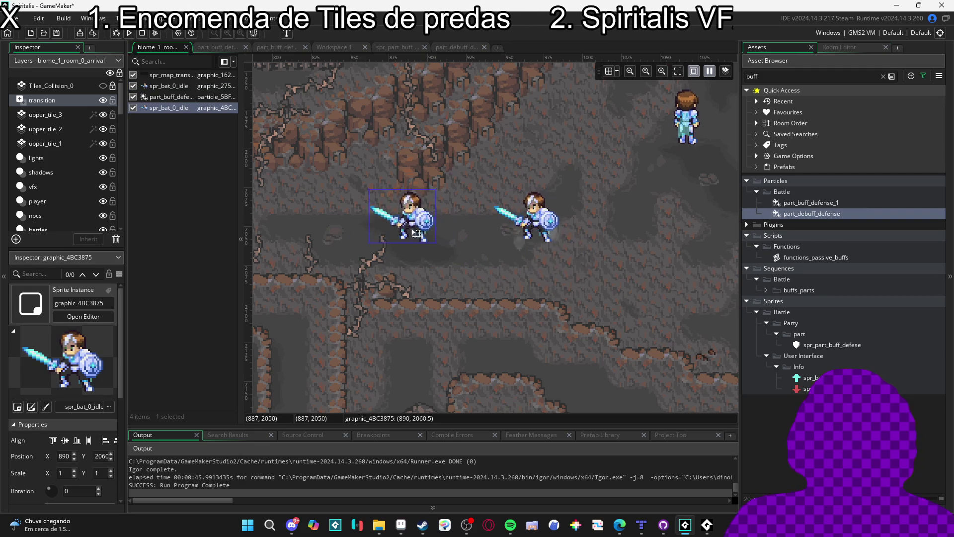
{"action": "left_click", "coordinate": [456, 47]}
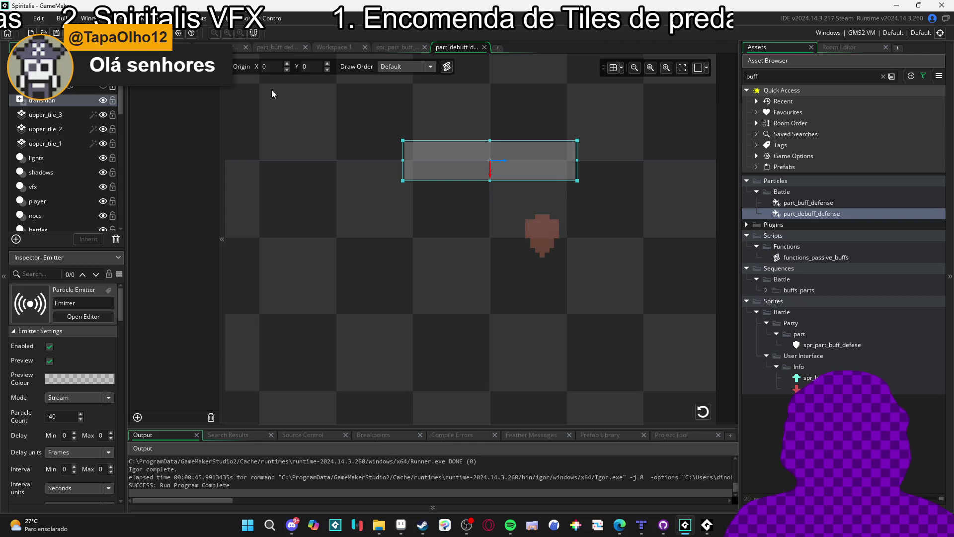
In part_debuff_defense, apply the b9451d colour and update the third particle colour
{"action": "scroll", "coordinate": [22, 413], "scroll_direction": "down", "scroll_amount": 5}
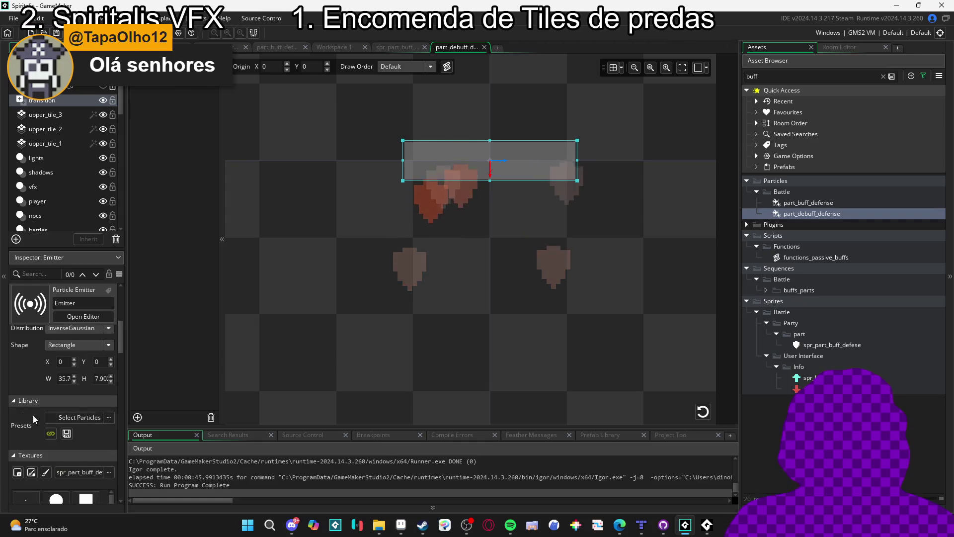
{"action": "scroll", "coordinate": [27, 433], "scroll_direction": "down", "scroll_amount": 5}
{"action": "left_click", "coordinate": [57, 474]}
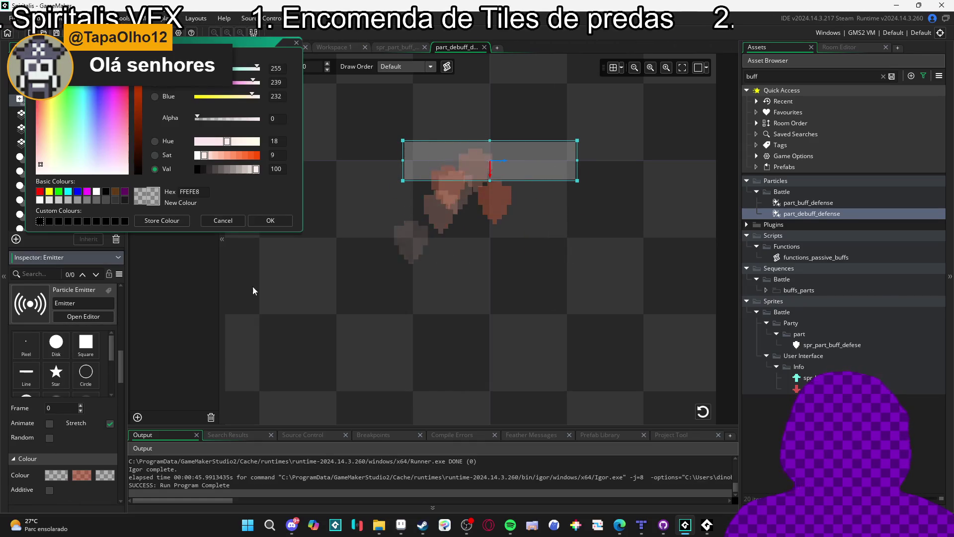
{"action": "left_click", "coordinate": [205, 192]}
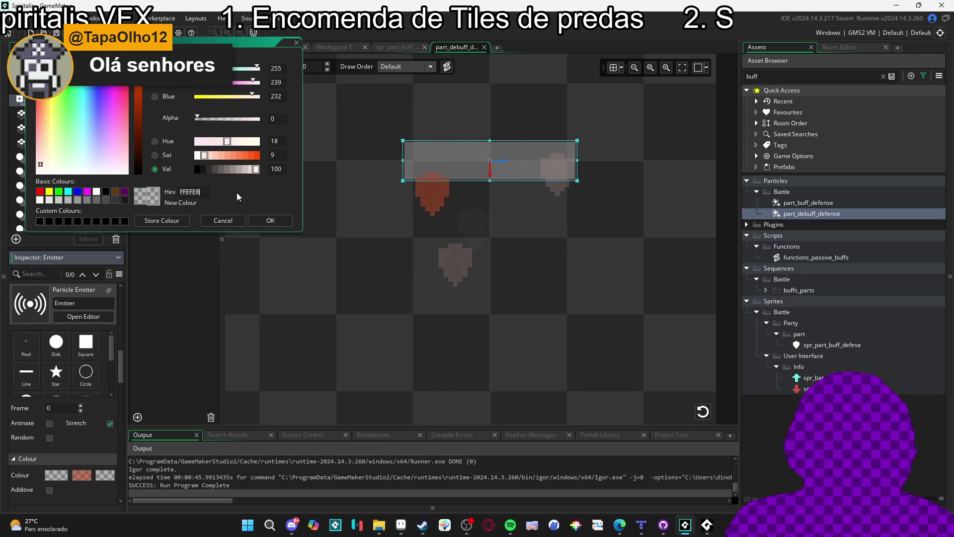
{"action": "left_click", "coordinate": [273, 220]}
{"action": "left_click", "coordinate": [105, 478]}
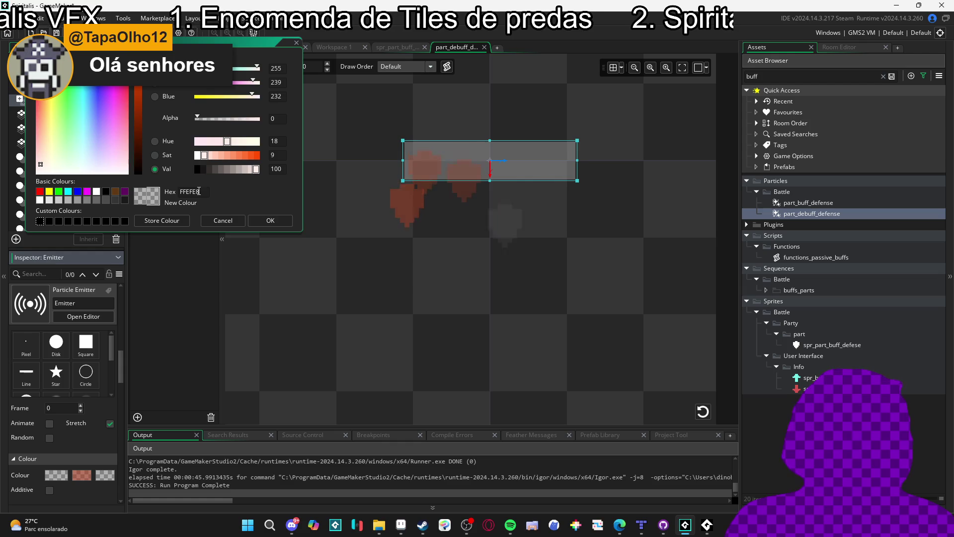
{"action": "left_click", "coordinate": [274, 221]}
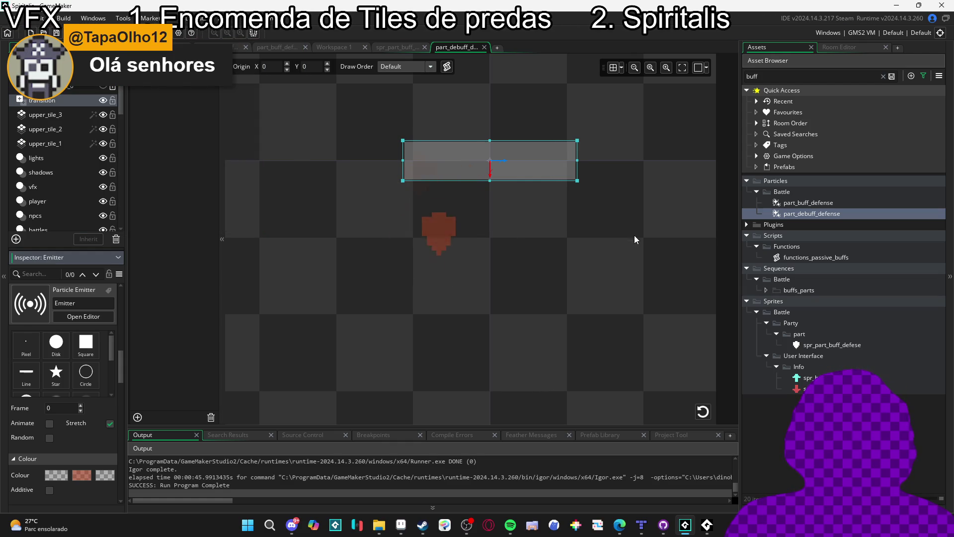
In part_buff_defense, set the middle colour to teal and the start colour to FFEFE8 at alpha 0
{"action": "double_click", "coordinate": [812, 203]}
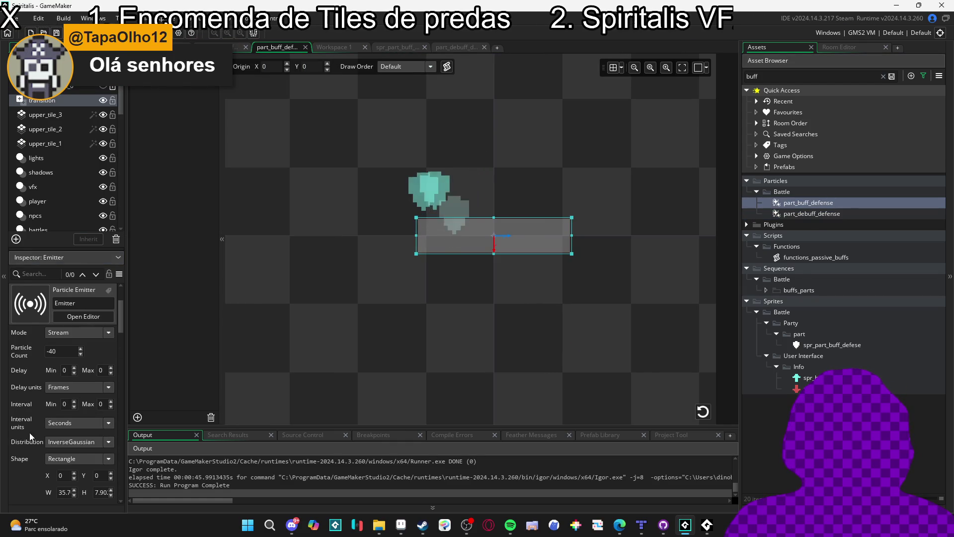
{"action": "scroll", "coordinate": [30, 425], "scroll_direction": "down", "scroll_amount": 5}
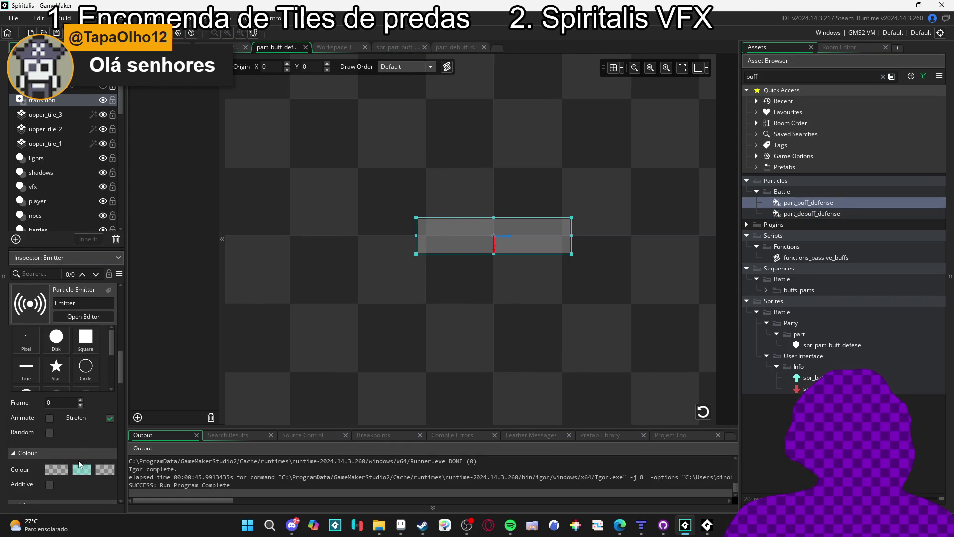
{"action": "left_click", "coordinate": [76, 470]}
{"action": "left_click", "coordinate": [275, 224]}
{"action": "left_click", "coordinate": [58, 467]}
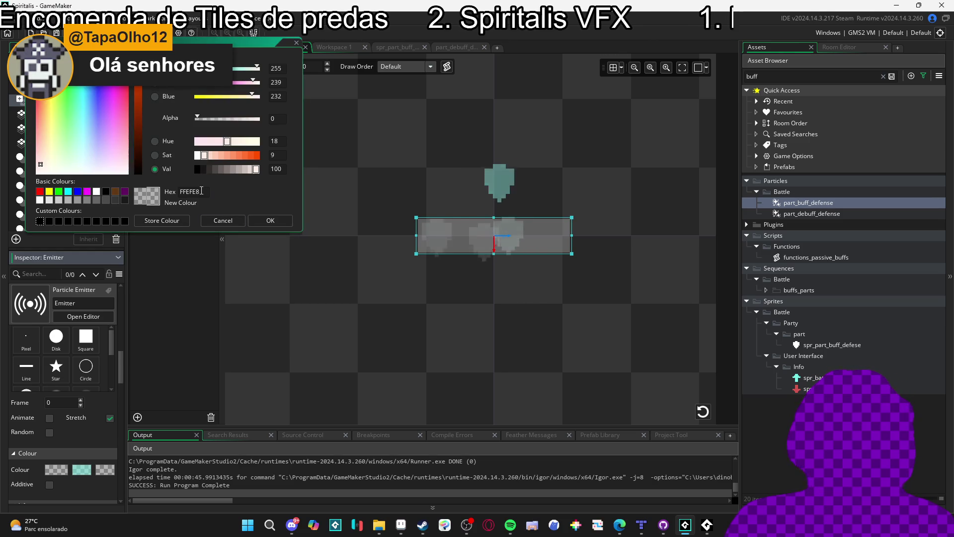
{"action": "left_click", "coordinate": [270, 220]}
{"action": "left_click", "coordinate": [56, 469]}
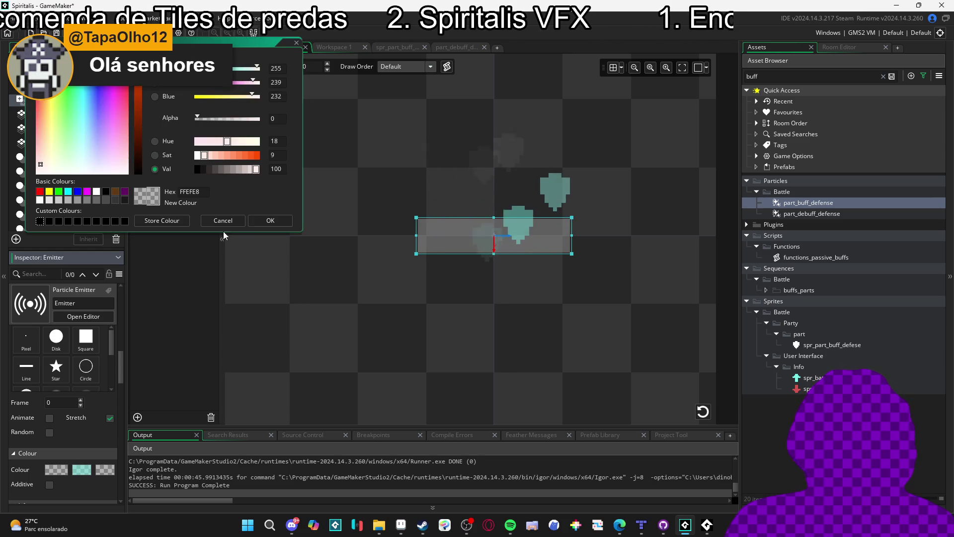
{"action": "left_click", "coordinate": [270, 221]}
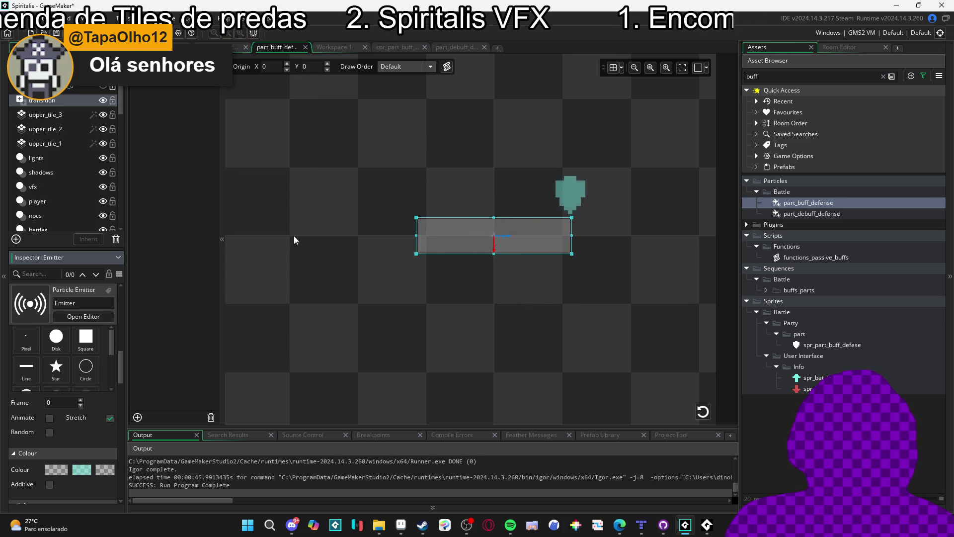
Run the game with F5 to see red shields on the left knight and cyan on the right
{"action": "key", "text": "F5"}
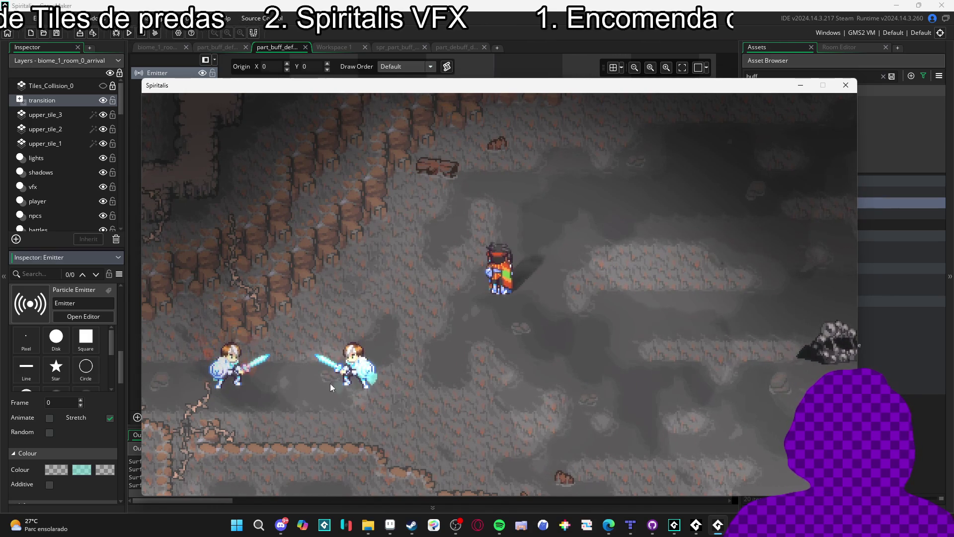
Launch LICEcap and fit its capture frame over both battle characters
{"action": "left_click", "coordinate": [229, 530]}
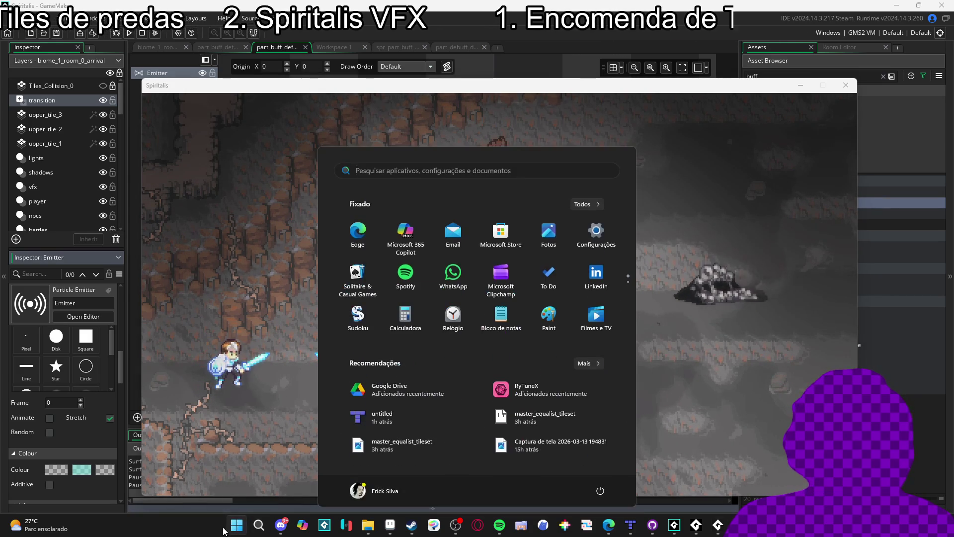
{"action": "type", "text": "ligma"}
{"action": "key", "text": "BackSpace"}
{"action": "key", "text": "BackSpace"}
{"action": "key", "text": "BackSpace"}
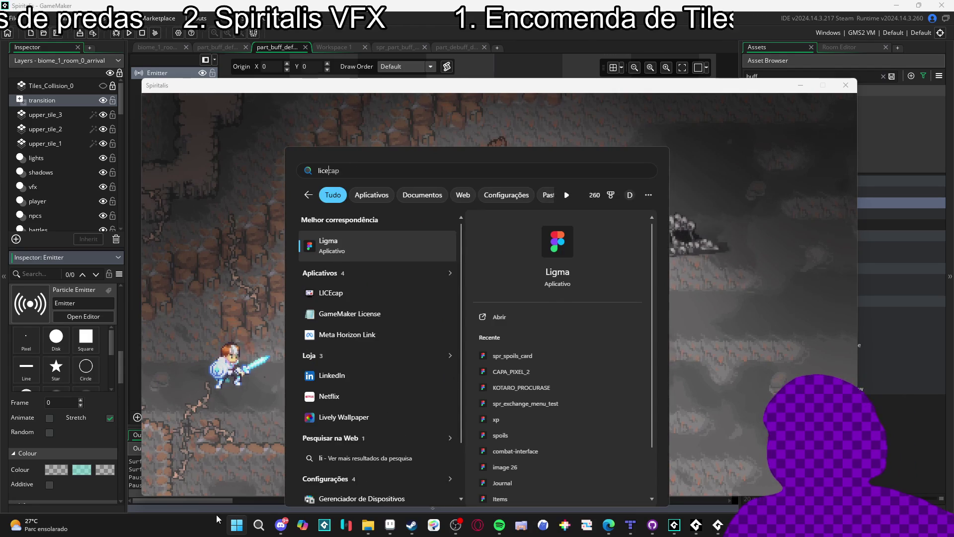
{"action": "type", "text": "ce"}
{"action": "key", "text": "Return"}
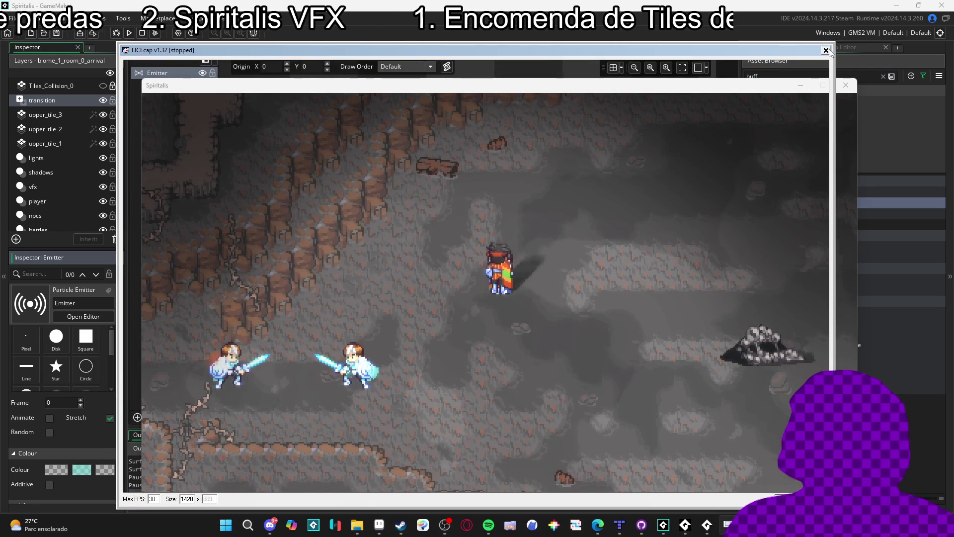
{"action": "mouse_move", "coordinate": [830, 43]}
{"action": "left_mouse_down"}
{"action": "mouse_move", "coordinate": [463, 243]}
{"action": "mouse_move", "coordinate": [437, 251]}
{"action": "mouse_move", "coordinate": [438, 239]}
{"action": "left_mouse_up"}
{"action": "mouse_move", "coordinate": [382, 249]}
{"action": "left_mouse_down"}
{"action": "mouse_move", "coordinate": [421, 214]}
{"action": "mouse_move", "coordinate": [407, 213]}
{"action": "left_mouse_up"}
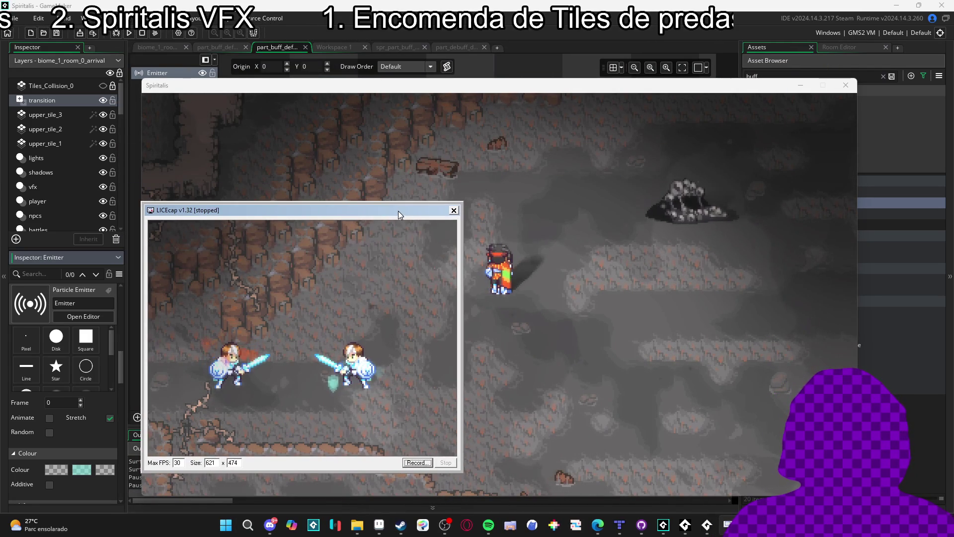
Record the GIF buff_and_debuff_defense, stop it, and close LICEcap
{"action": "left_click", "coordinate": [417, 462]}
{"action": "type", "text": "buff_and_debu"}
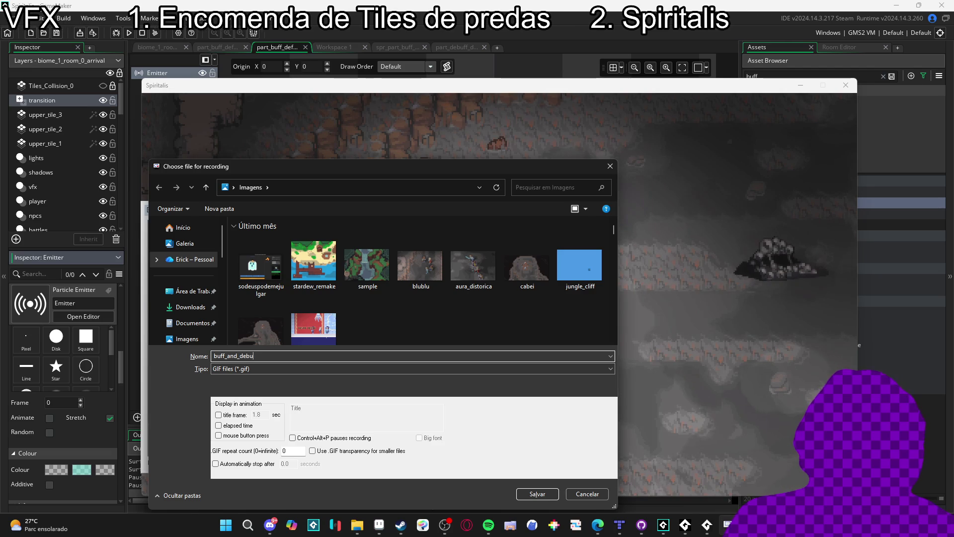
{"action": "type", "text": "ff_defense"}
{"action": "key", "text": "Return"}
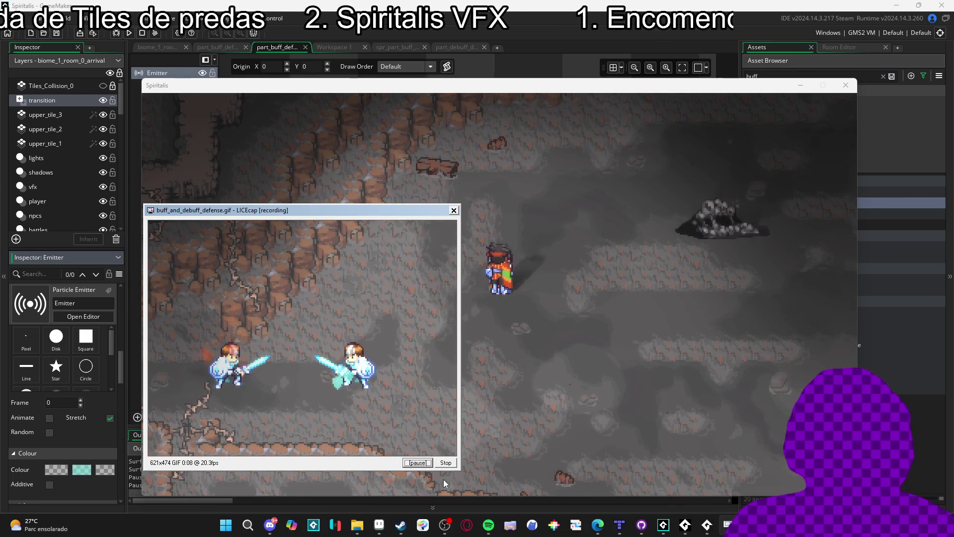
{"action": "left_click", "coordinate": [446, 462]}
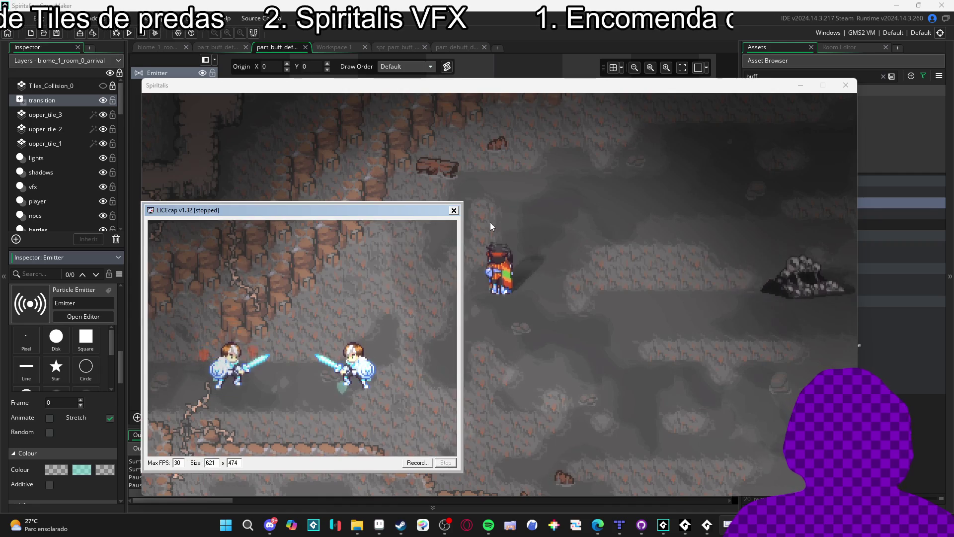
{"action": "left_click", "coordinate": [532, 273]}
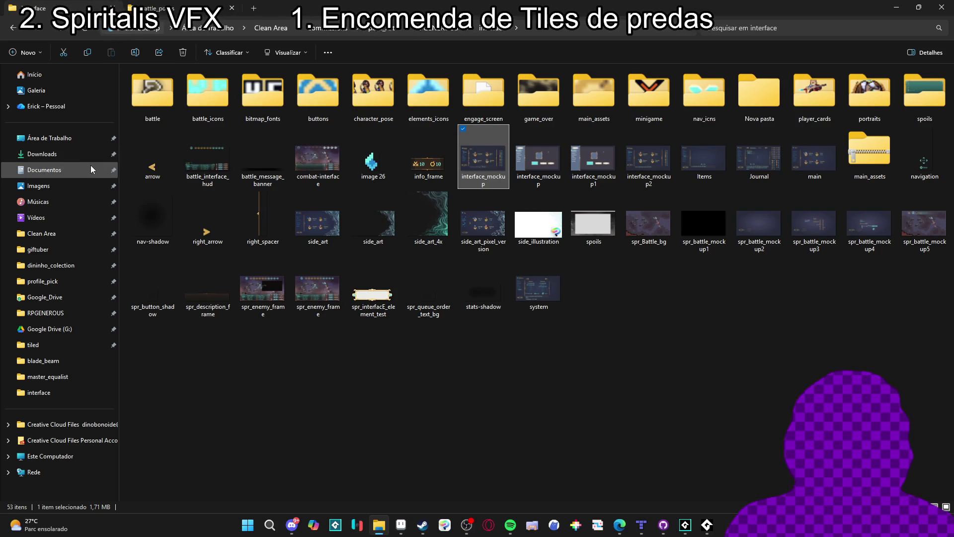
Preview buff_and_debuff_defense.gif from the Imagens folder, close Photos, then minimize Explorer
{"action": "left_click", "coordinate": [50, 217]}
{"action": "left_click", "coordinate": [39, 186]}
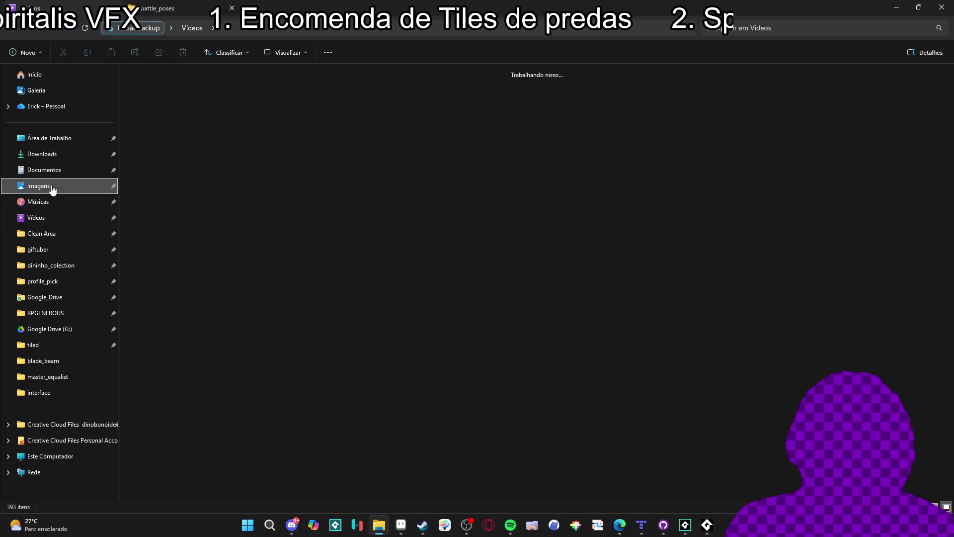
{"action": "double_click", "coordinate": [514, 100]}
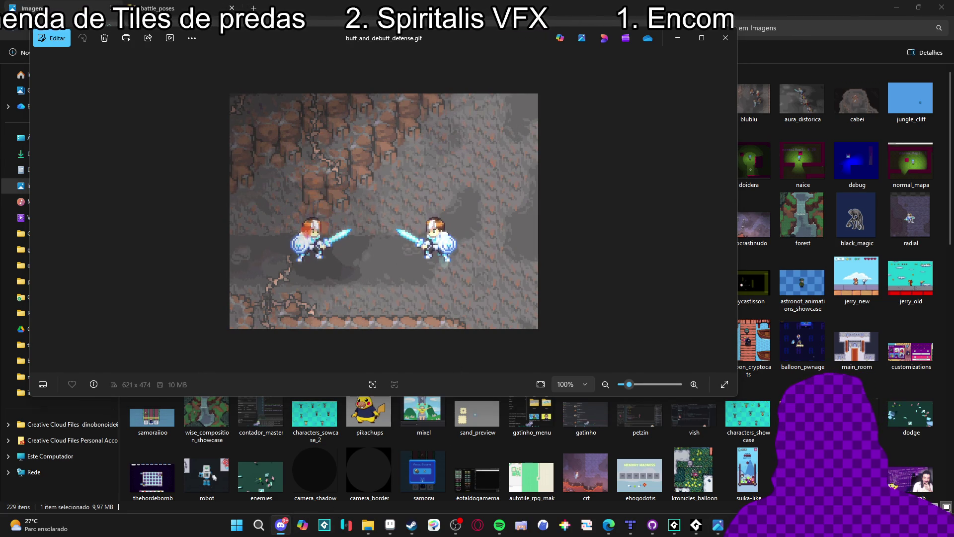
{"action": "left_click", "coordinate": [726, 38]}
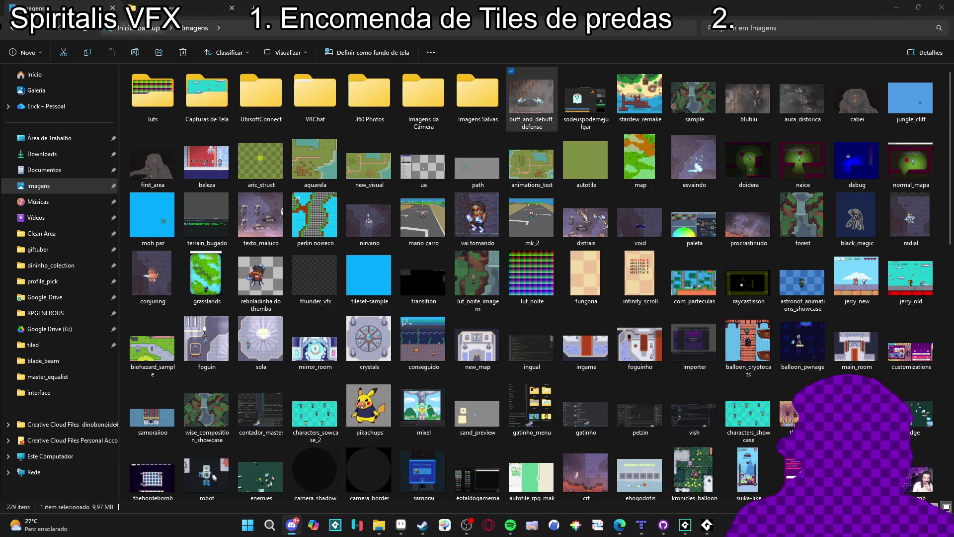
{"action": "left_click", "coordinate": [586, 56]}
{"action": "left_click", "coordinate": [896, 7]}
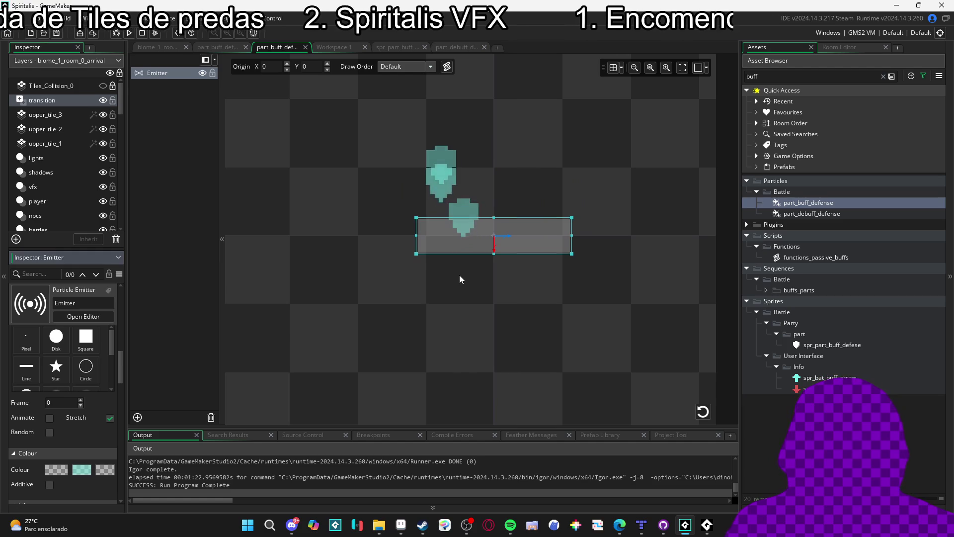
Look over the debuff, sprite and buff editor tabs, then switch to the biome_1_room_0_arrival room
{"action": "left_click", "coordinate": [443, 47]}
{"action": "left_click", "coordinate": [382, 47]}
{"action": "left_click", "coordinate": [293, 47]}
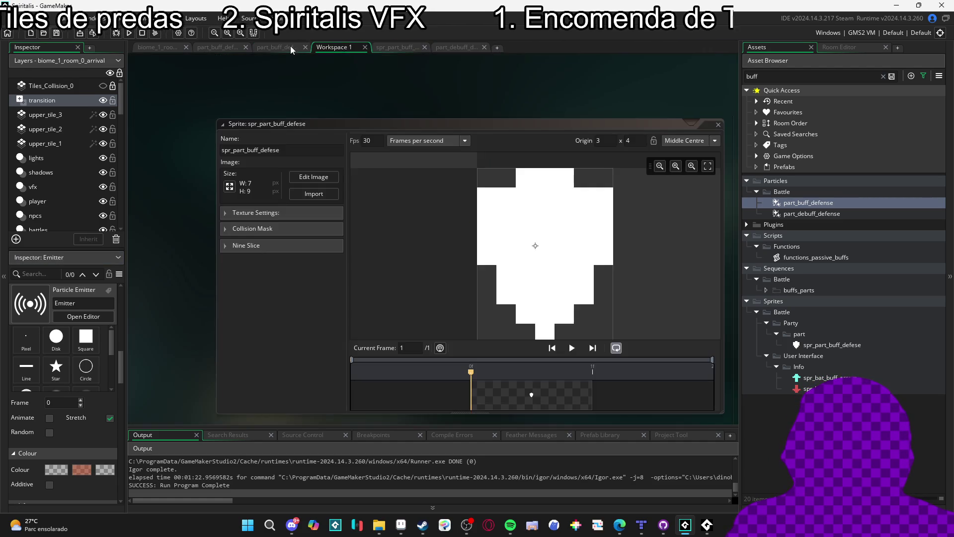
{"action": "left_click", "coordinate": [214, 47]}
{"action": "left_click", "coordinate": [166, 49]}
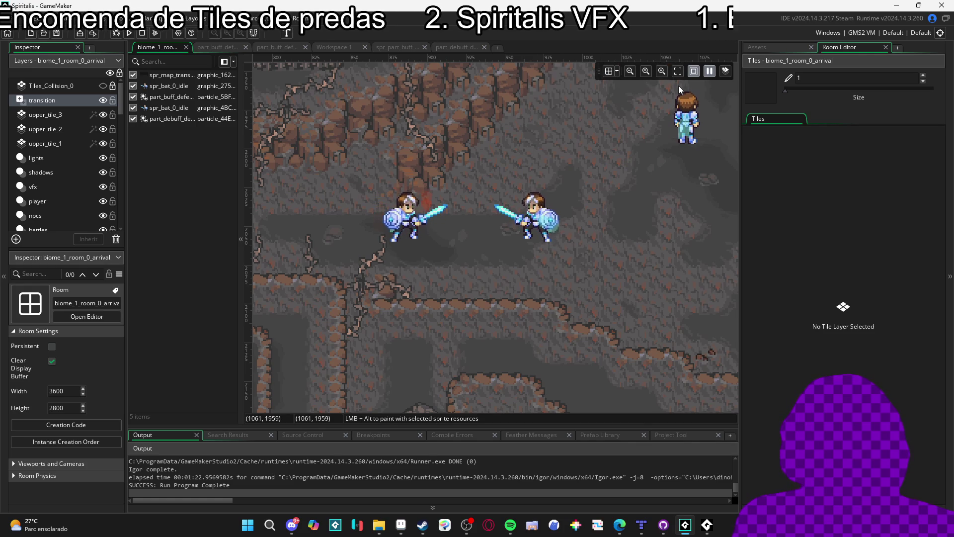
Turn on Additive blending for the part_buff_defense particle system
{"action": "left_click", "coordinate": [787, 47]}
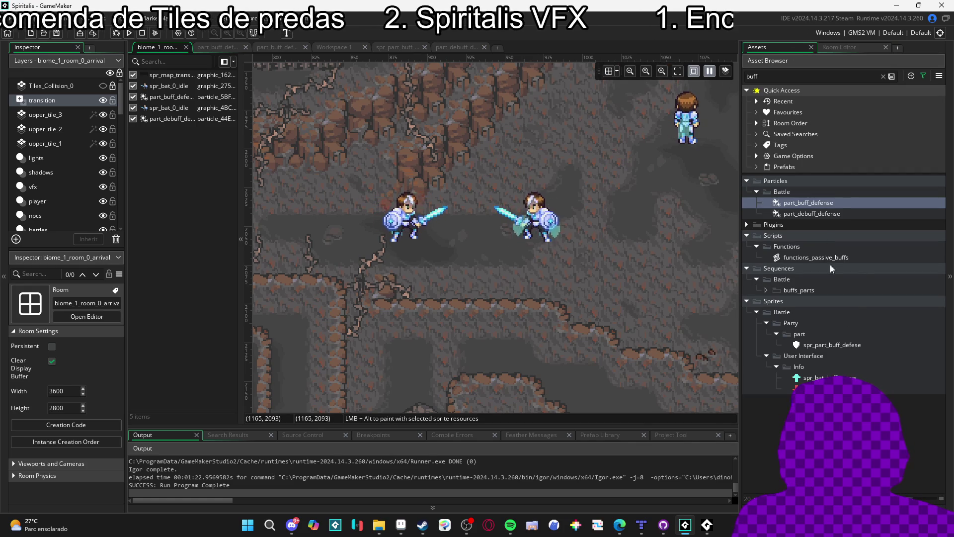
{"action": "double_click", "coordinate": [815, 201]}
{"action": "scroll", "coordinate": [24, 395], "scroll_direction": "down", "scroll_amount": 15}
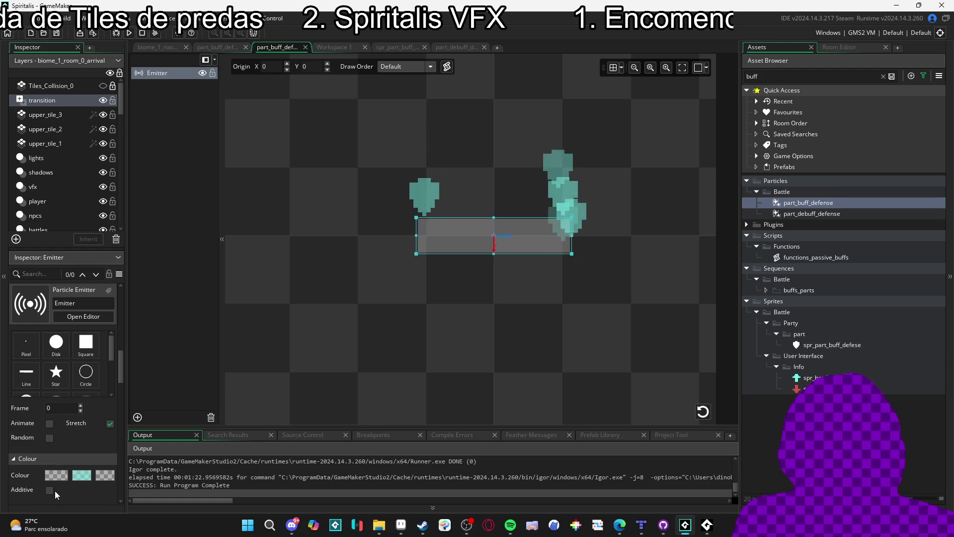
{"action": "left_click", "coordinate": [49, 490]}
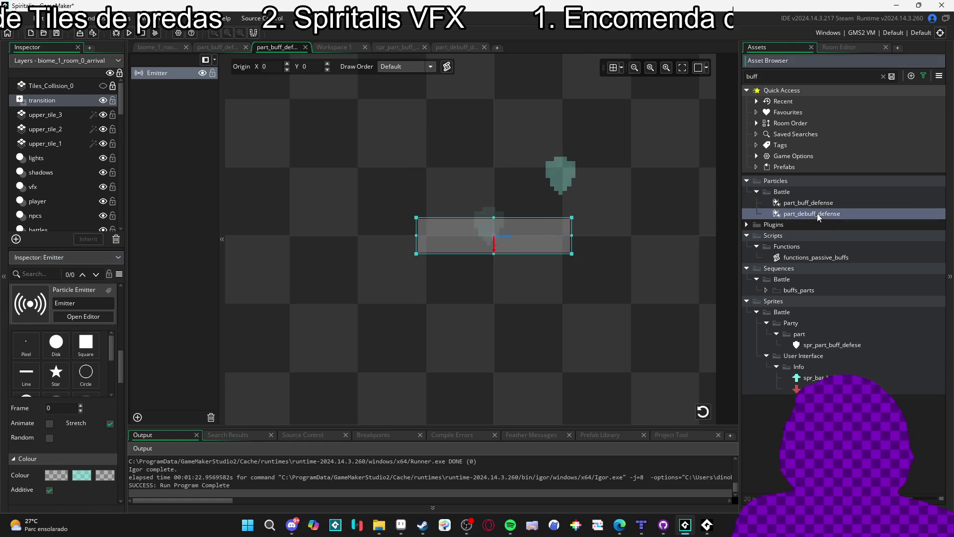
Turn on Animate for part_debuff_defense and run the game to test both
{"action": "double_click", "coordinate": [817, 214]}
{"action": "scroll", "coordinate": [22, 402], "scroll_direction": "down", "scroll_amount": 5}
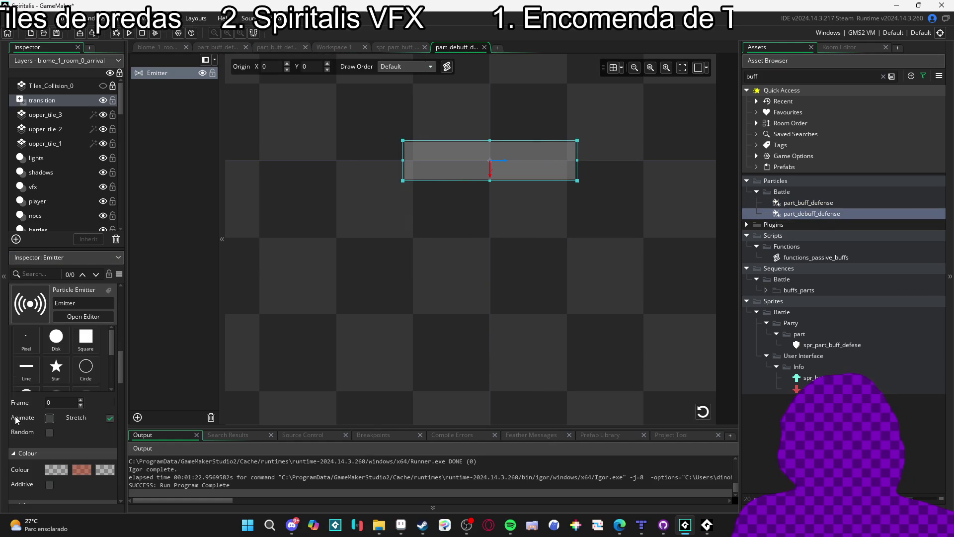
{"action": "left_click", "coordinate": [49, 417]}
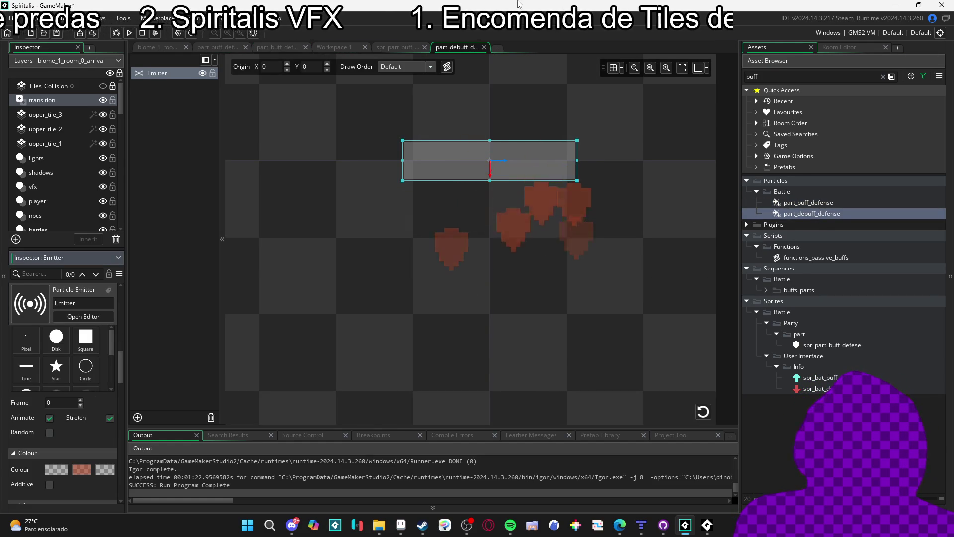
{"action": "key", "text": "F5"}
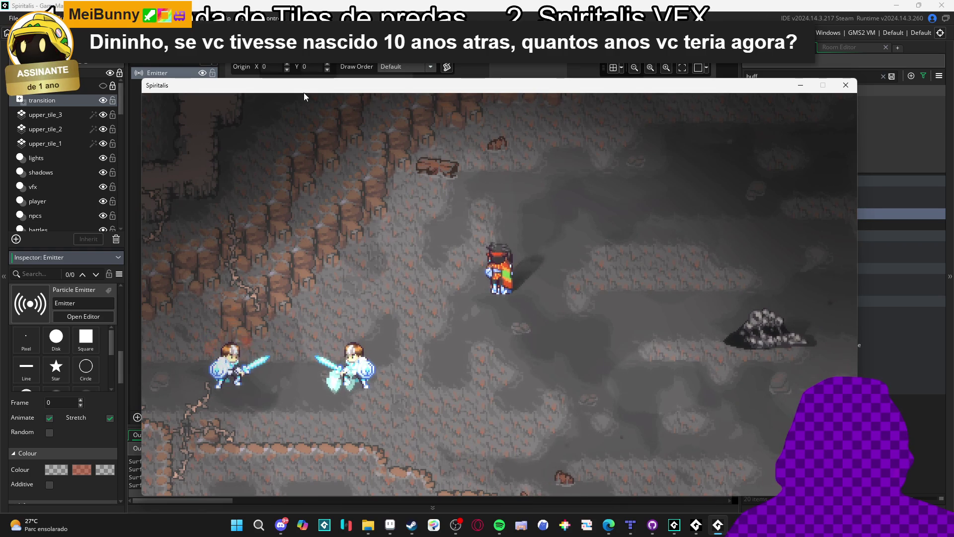
Close the test run, make the debuff particles additive, and turn their animation off
{"action": "left_click", "coordinate": [853, 87]}
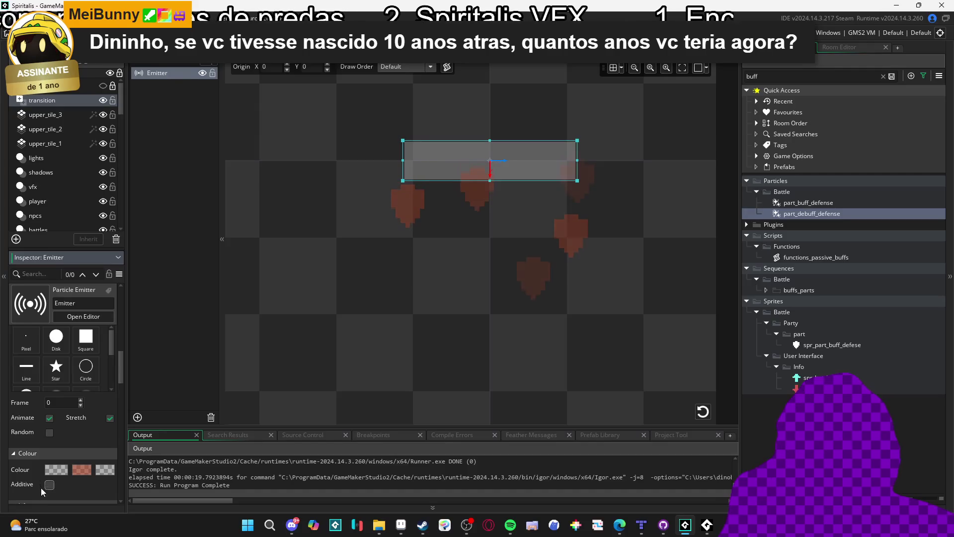
{"action": "left_click", "coordinate": [49, 484]}
{"action": "scroll", "coordinate": [80, 485], "scroll_direction": "down", "scroll_amount": 1}
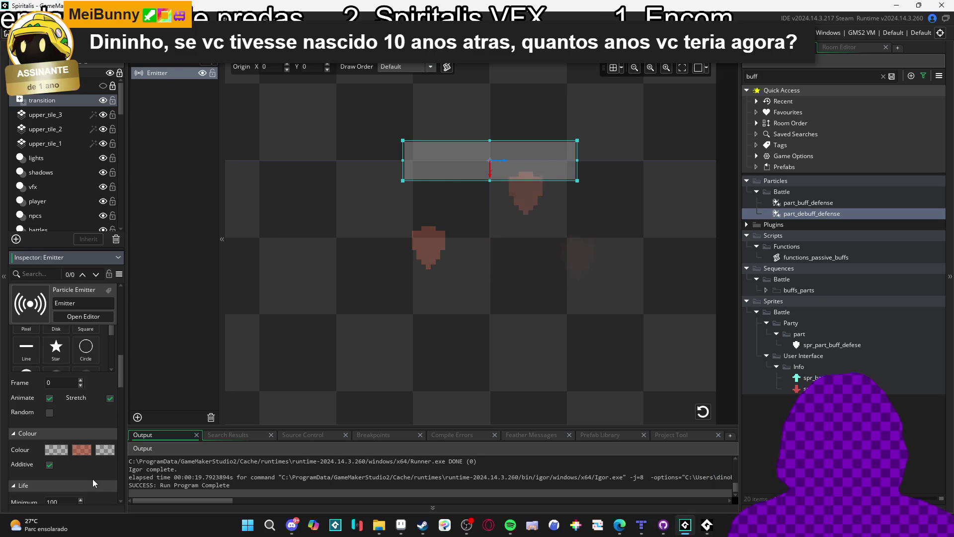
{"action": "left_click", "coordinate": [50, 397]}
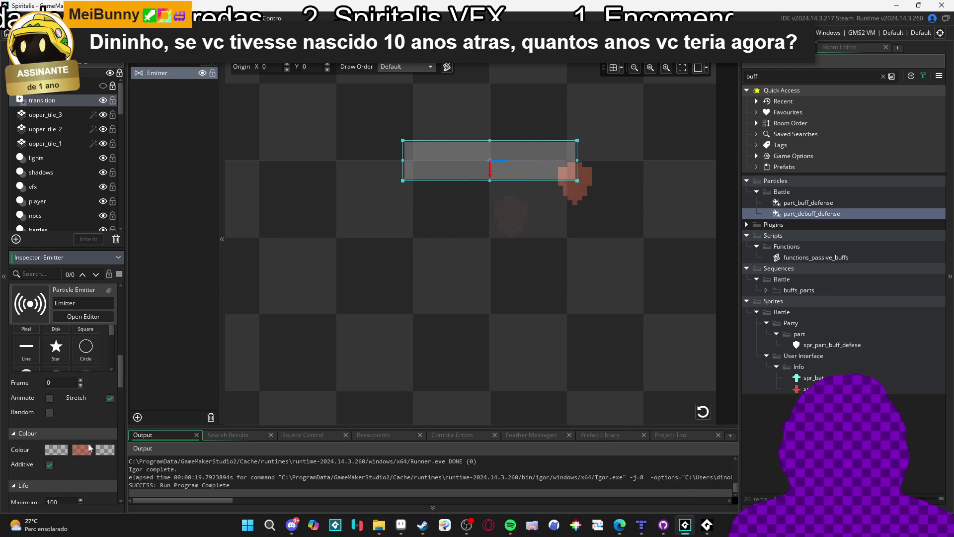
Rerun the game to check the debuff change, then close it and open part_buff_defense
{"action": "key", "text": "F5"}
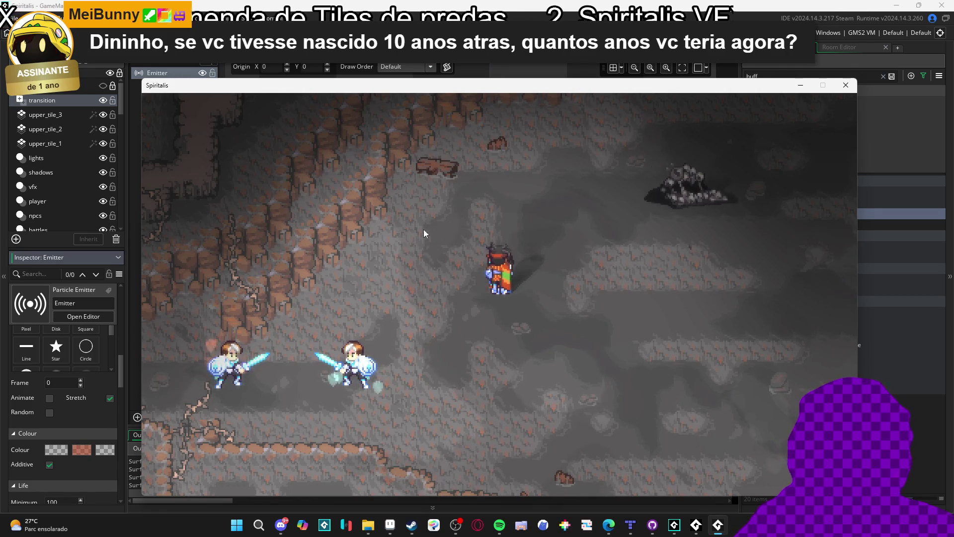
{"action": "left_click", "coordinate": [855, 85]}
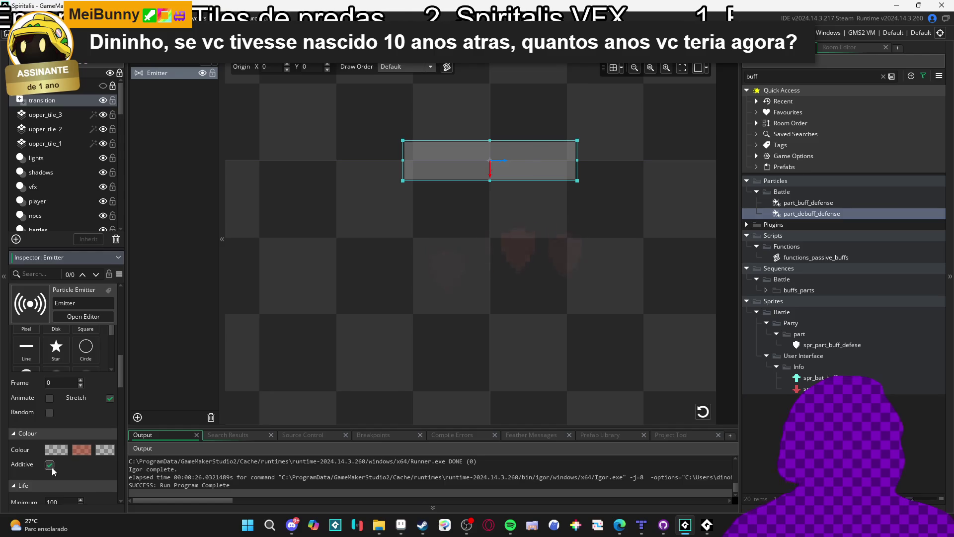
{"action": "double_click", "coordinate": [801, 202]}
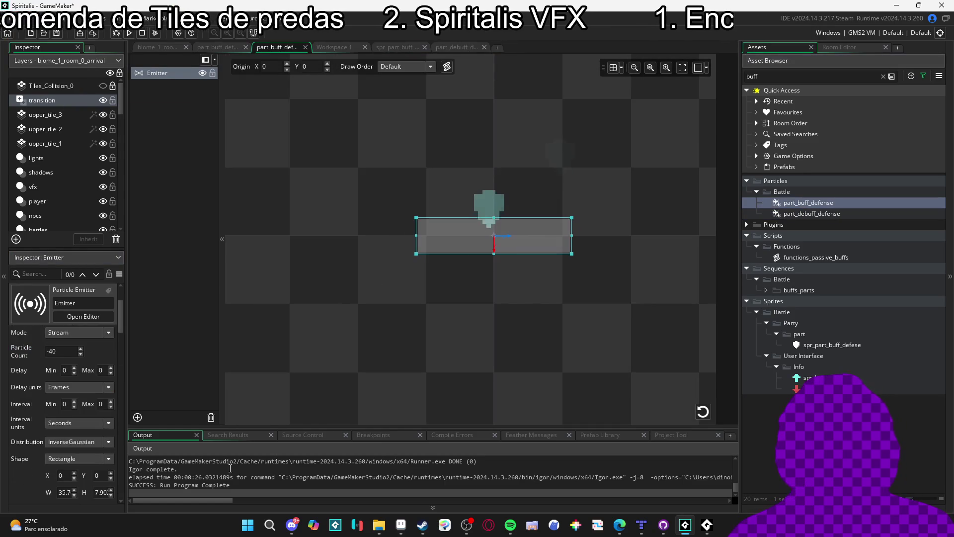
Check the buff emitter's colour and life settings, then build and run with F5
{"action": "scroll", "coordinate": [23, 427], "scroll_direction": "down", "scroll_amount": 5}
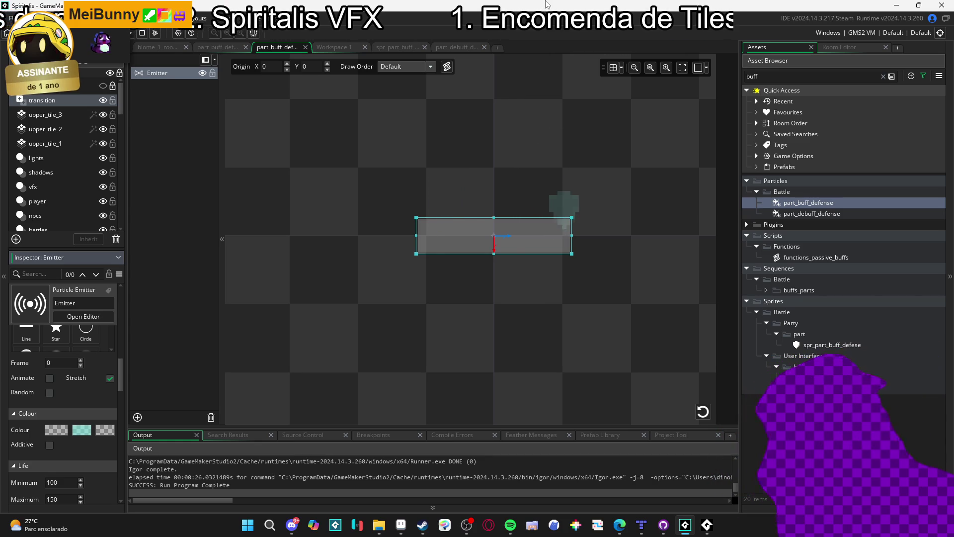
{"action": "scroll", "coordinate": [367, 109], "scroll_direction": "down", "scroll_amount": 2}
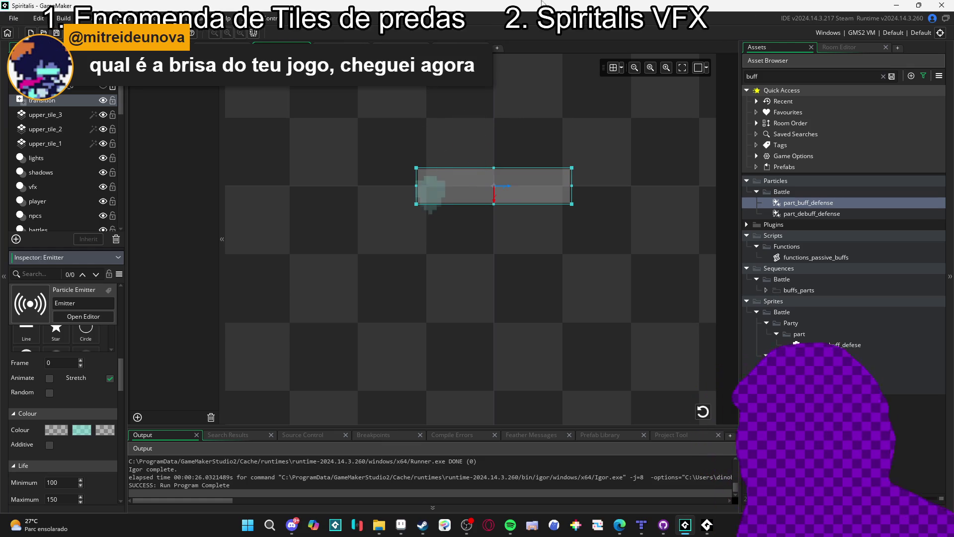
{"action": "key", "text": "F5"}
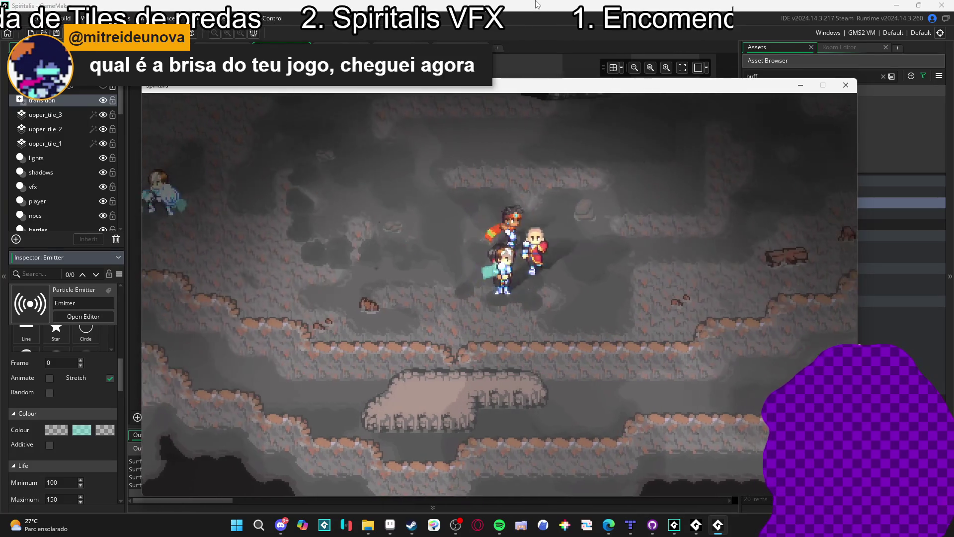
Walk into a battle, have Yara cast Gale arrow on the Sloth Blob, and Zhe Wu defend
{"action": "key", "text": "Up"}
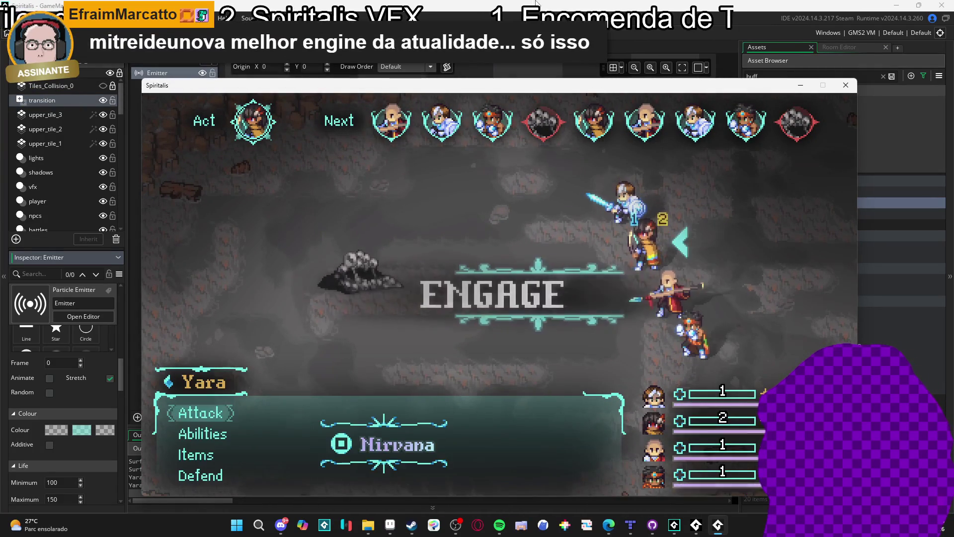
{"action": "key", "text": "Down"}
{"action": "key", "text": "Return"}
{"action": "key", "text": "Down"}
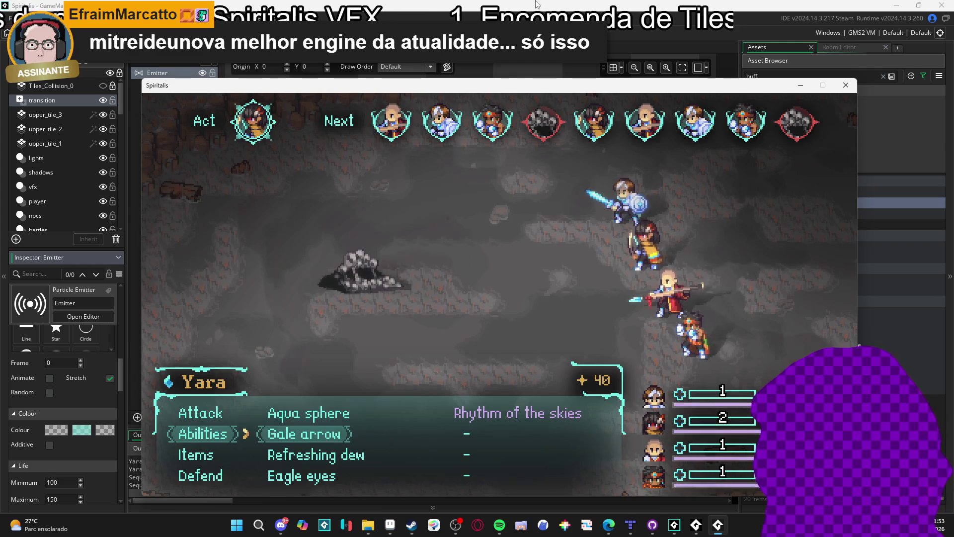
{"action": "key", "text": "Return"}
{"action": "key", "text": "Return"}
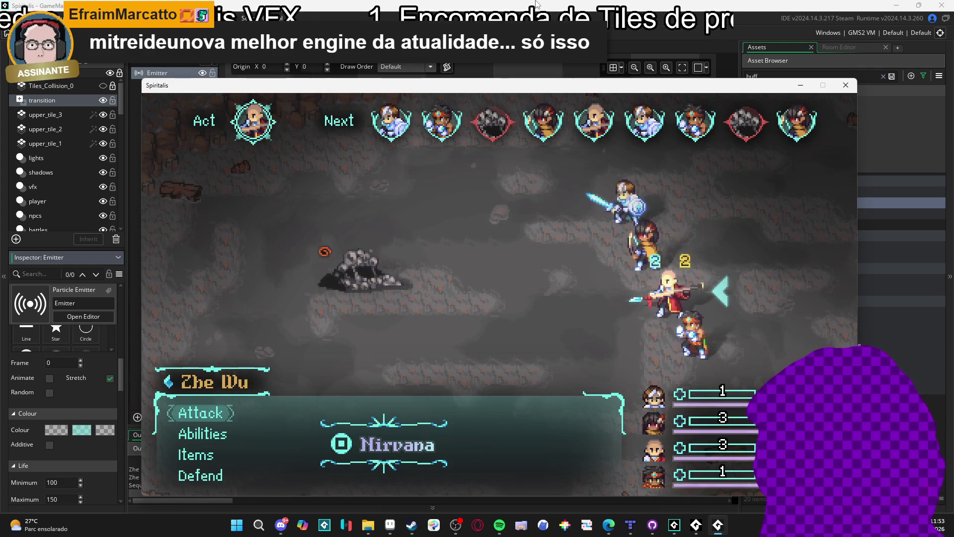
{"action": "key", "text": "Down"}
{"action": "key", "text": "Return"}
{"action": "key", "text": "Return"}
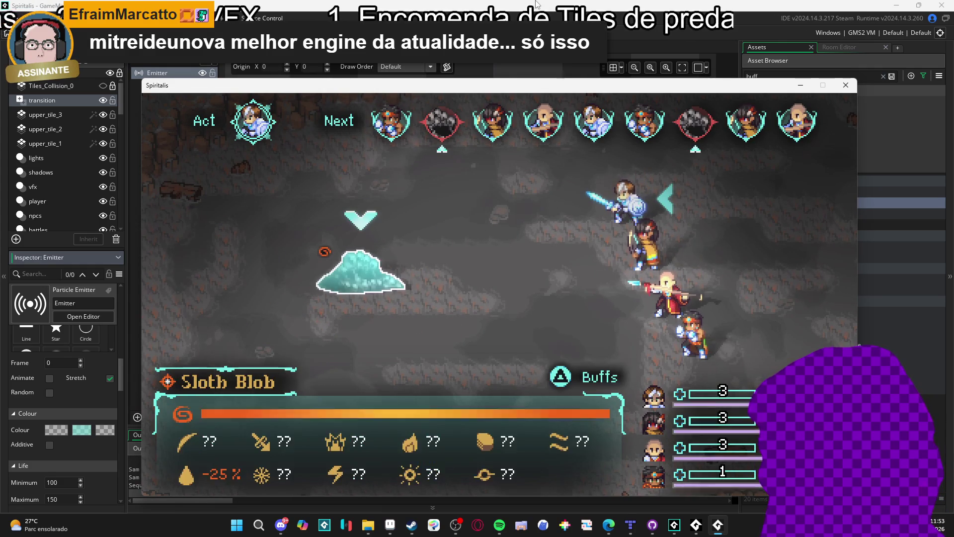
Have Sam cast Blade beam on the Sloth Blob and Themba defend
{"action": "key", "text": "Escape"}
{"action": "key", "text": "Down"}
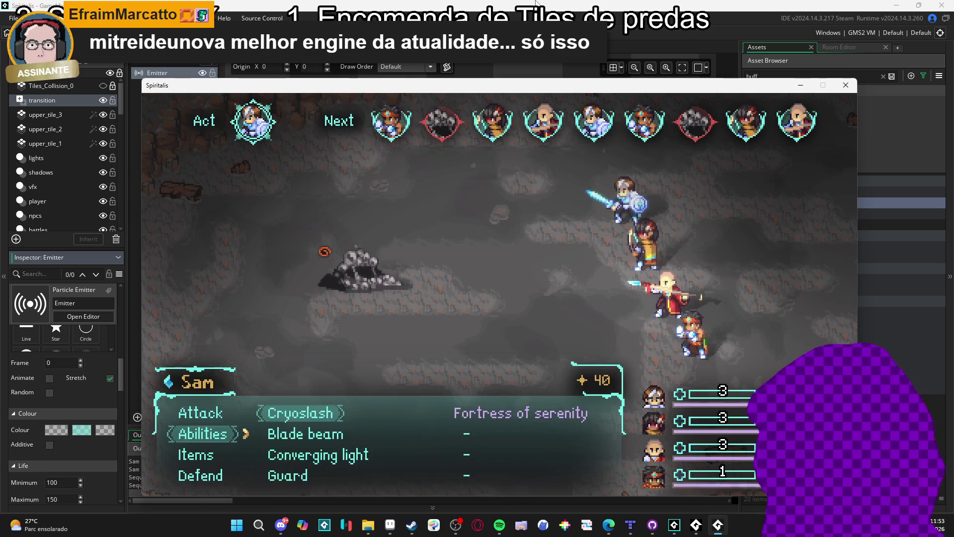
{"action": "key", "text": "Down"}
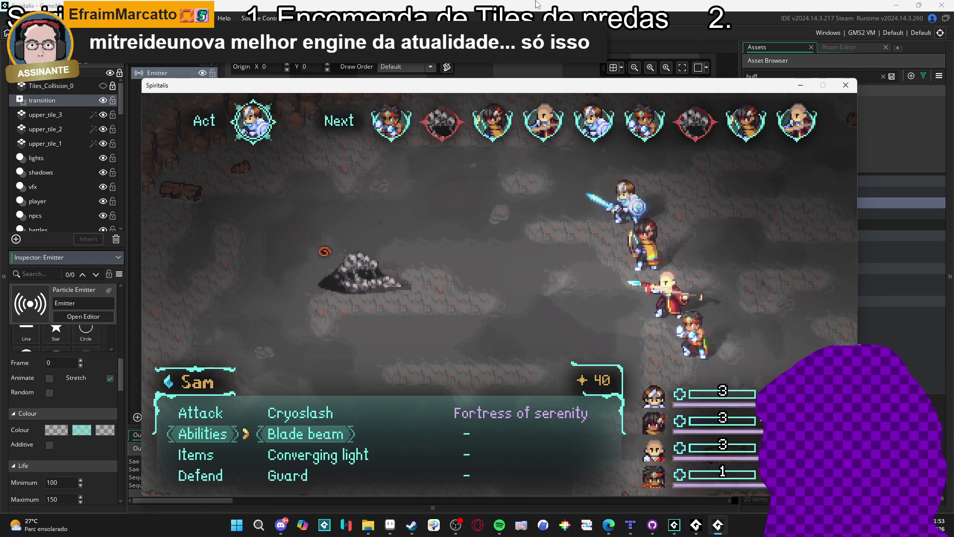
{"action": "key", "text": "Return"}
{"action": "key", "text": "Return"}
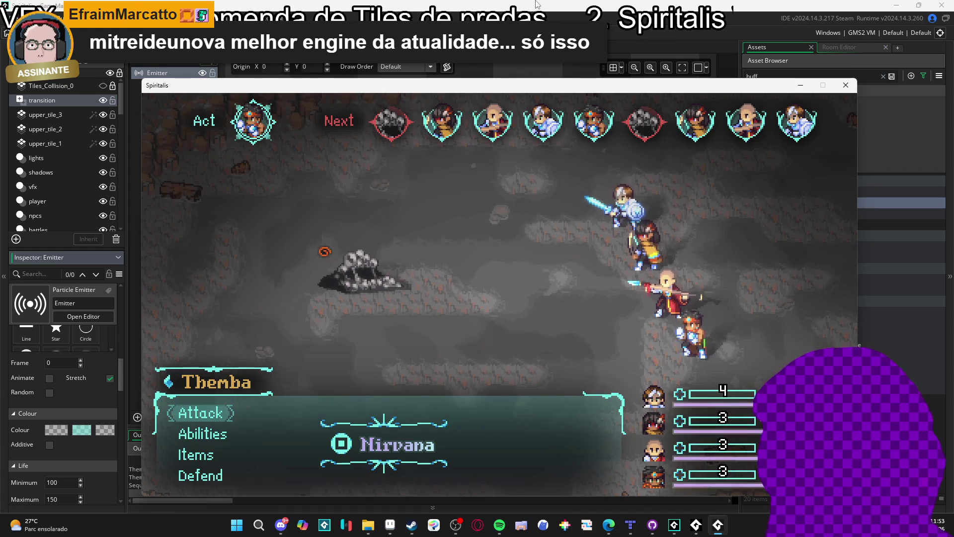
{"action": "key", "text": "Down"}
{"action": "key", "text": "Down"}
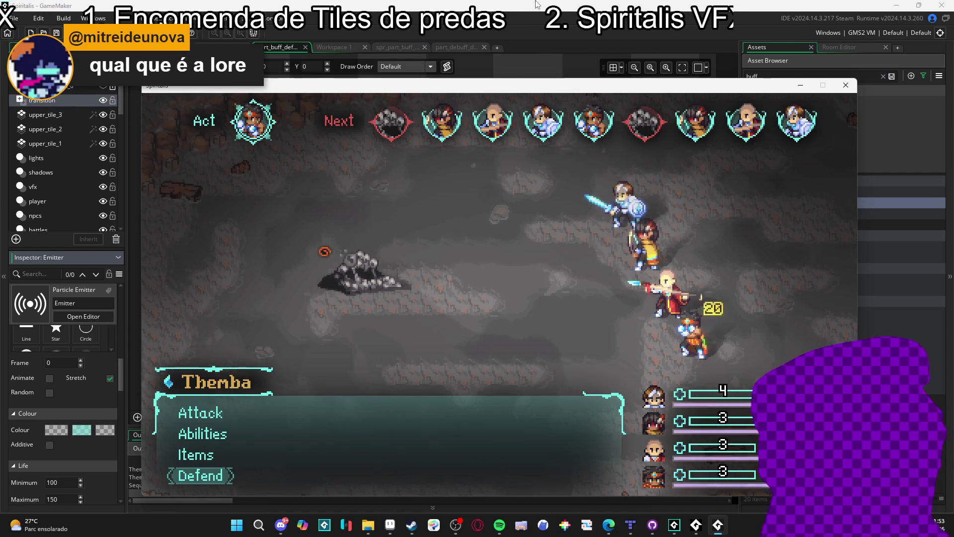
{"action": "key", "text": "Return"}
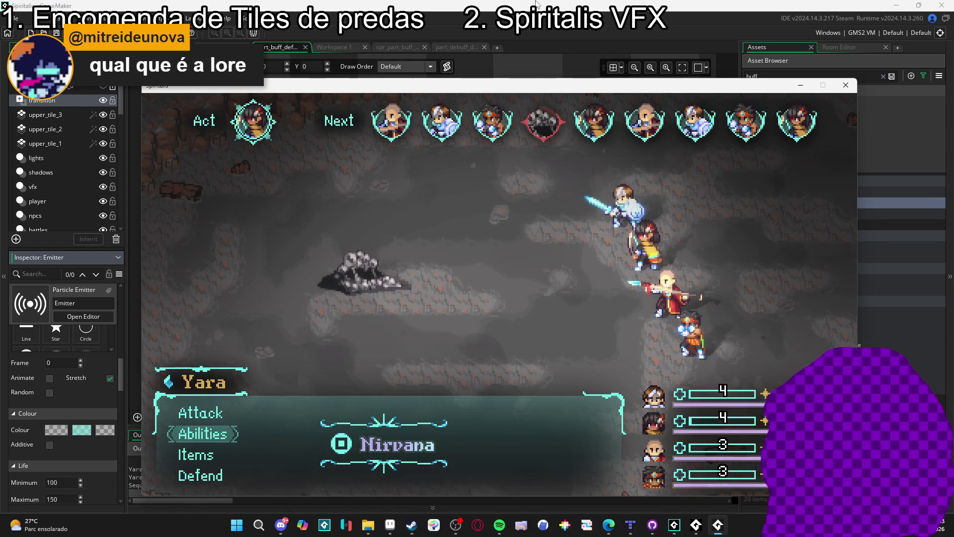
Browse Yara's abilities: Aqua sphere, Gale arrow, Refreshing dew and Eagle eyes
{"action": "key", "text": "Return"}
{"action": "key", "text": "Down"}
{"action": "key", "text": "Down"}
{"action": "key", "text": "Right"}
{"action": "key", "text": "Down"}
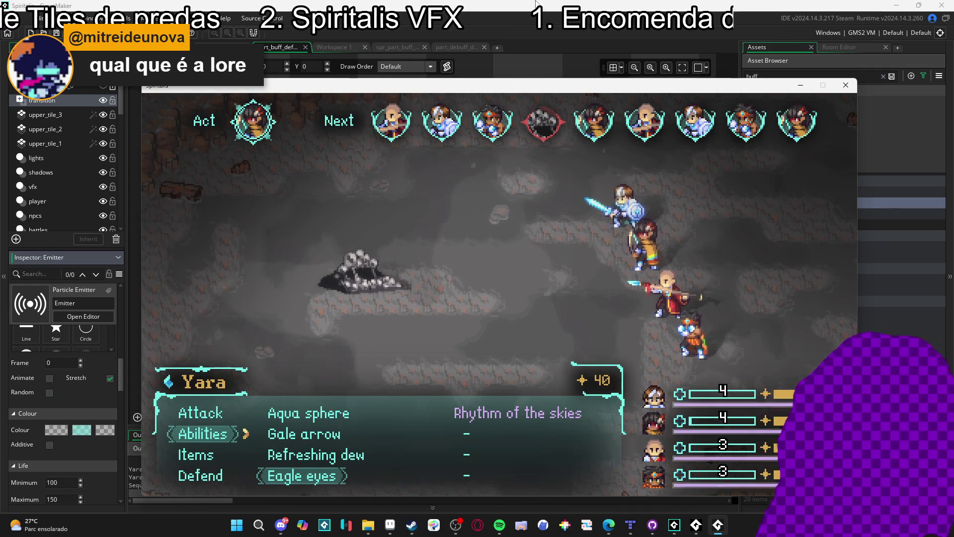
{"action": "key", "text": "Up"}
{"action": "key", "text": "Up"}
{"action": "key", "text": "Down"}
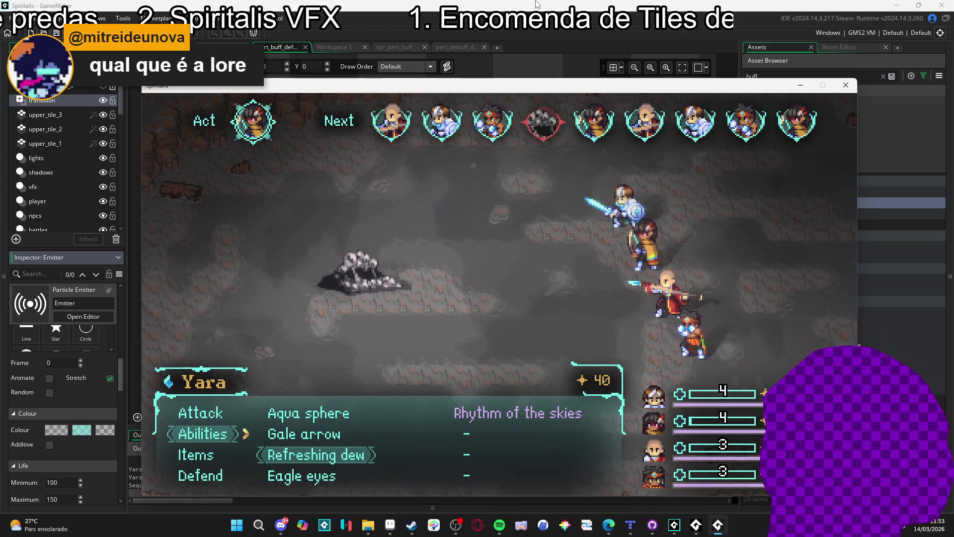
{"action": "key", "text": "Up"}
{"action": "key", "text": "Down"}
{"action": "key", "text": "Down"}
{"action": "key", "text": "Up"}
{"action": "key", "text": "Up"}
{"action": "key", "text": "Up"}
{"action": "key", "text": "Down"}
{"action": "key", "text": "Down"}
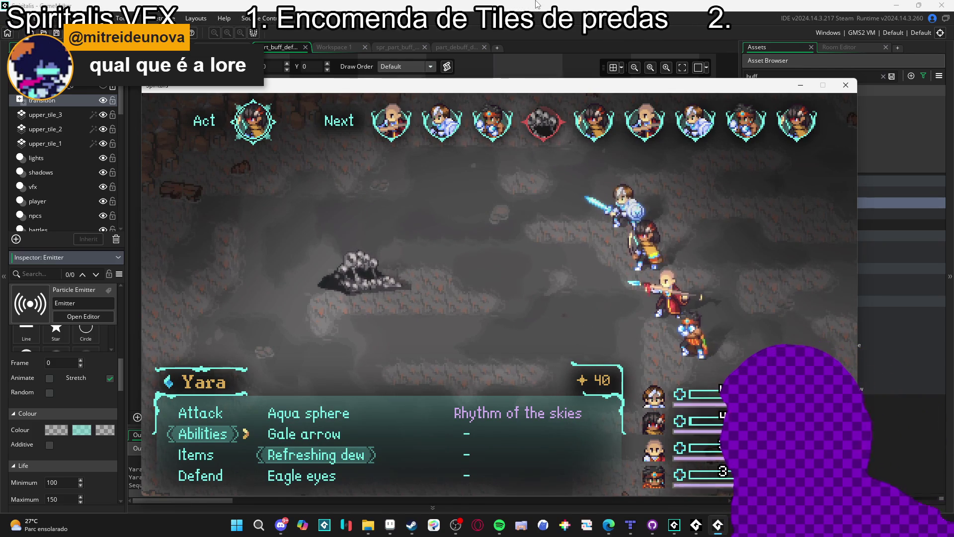
{"action": "key", "text": "Up"}
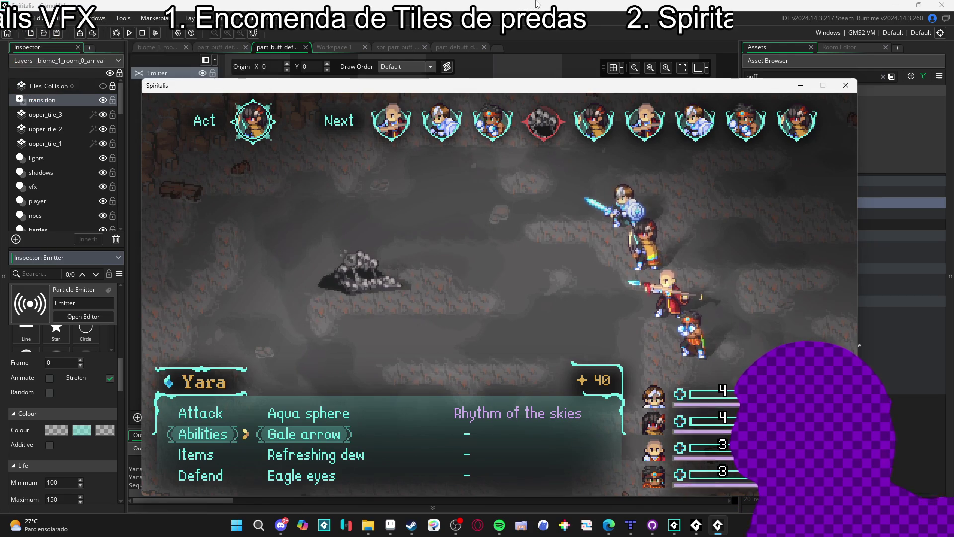
Finish browsing Yara's abilities, then close the list and have Yara defend
{"action": "key", "text": "Down"}
{"action": "key", "text": "Down"}
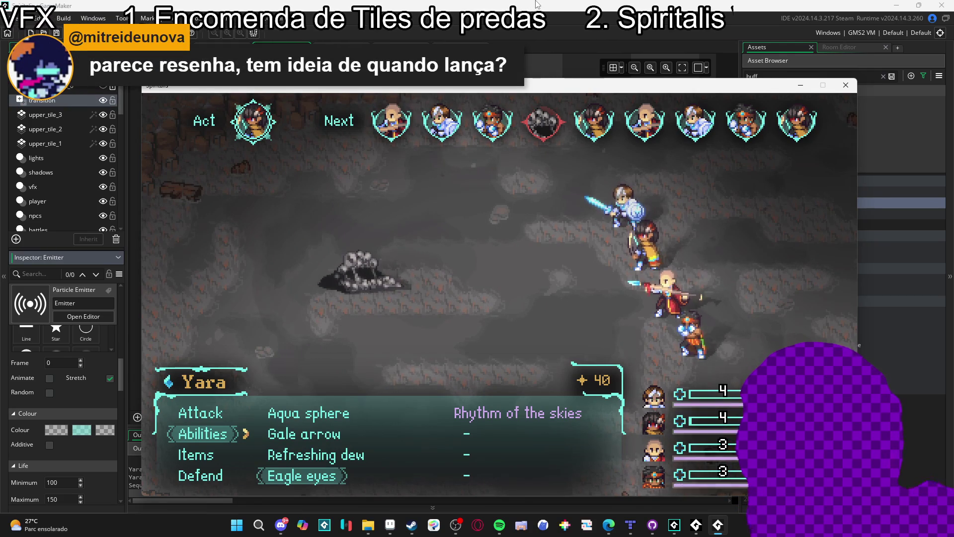
{"action": "key", "text": "Up"}
{"action": "key", "text": "Up"}
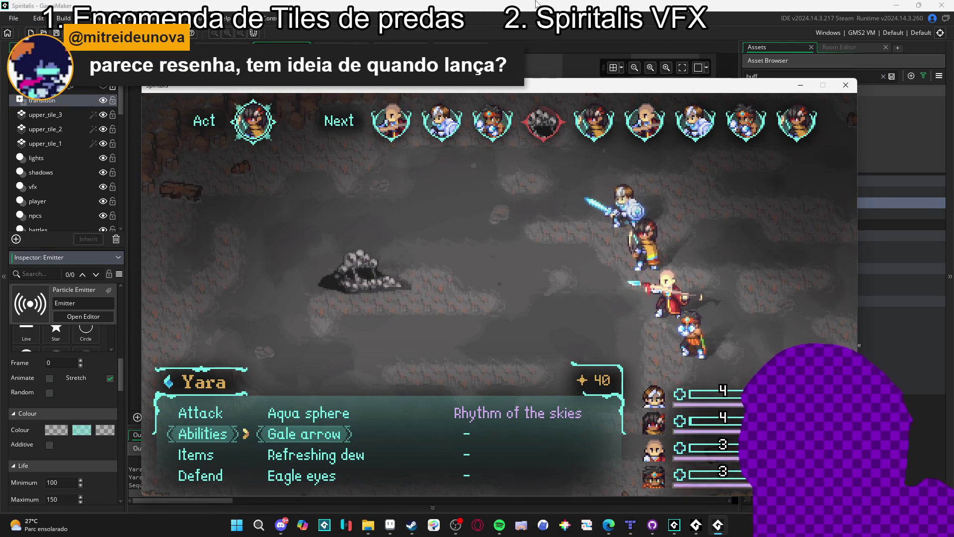
{"action": "key", "text": "Up"}
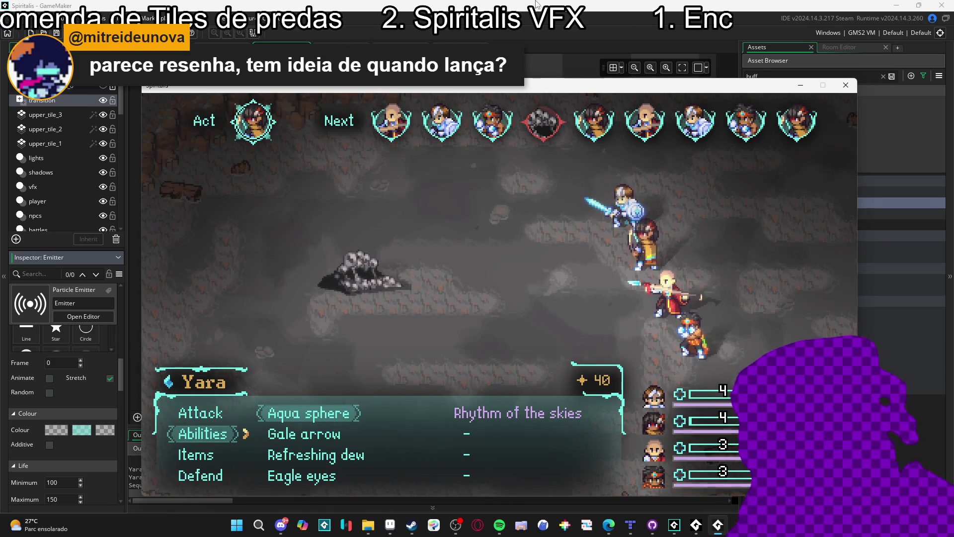
{"action": "key", "text": "Down"}
{"action": "key", "text": "Down"}
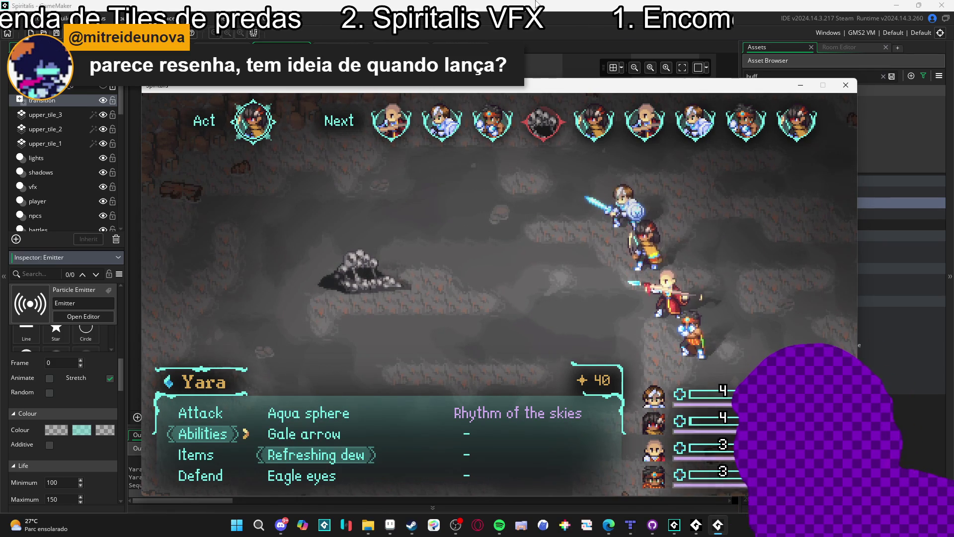
{"action": "key", "text": "Down"}
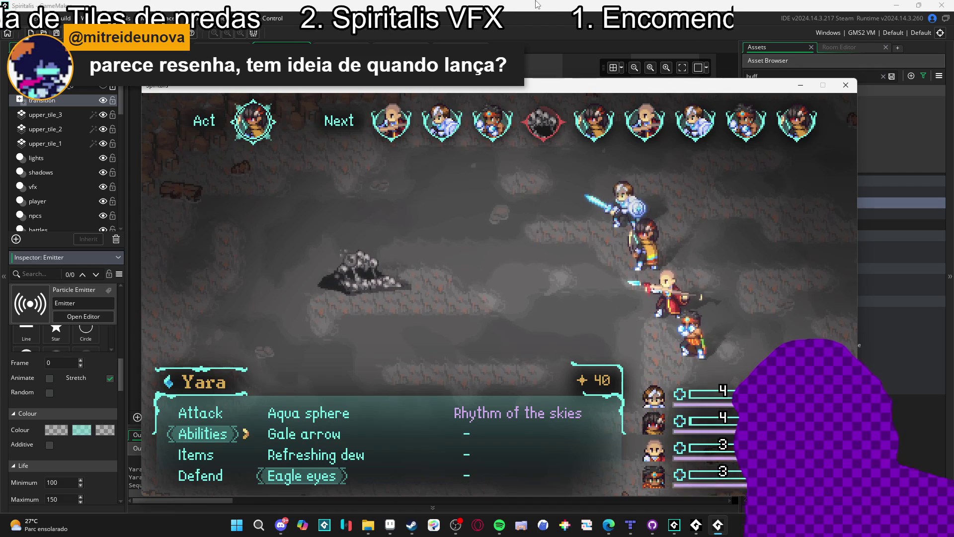
{"action": "key", "text": "Escape"}
{"action": "key", "text": "Down"}
{"action": "key", "text": "Down"}
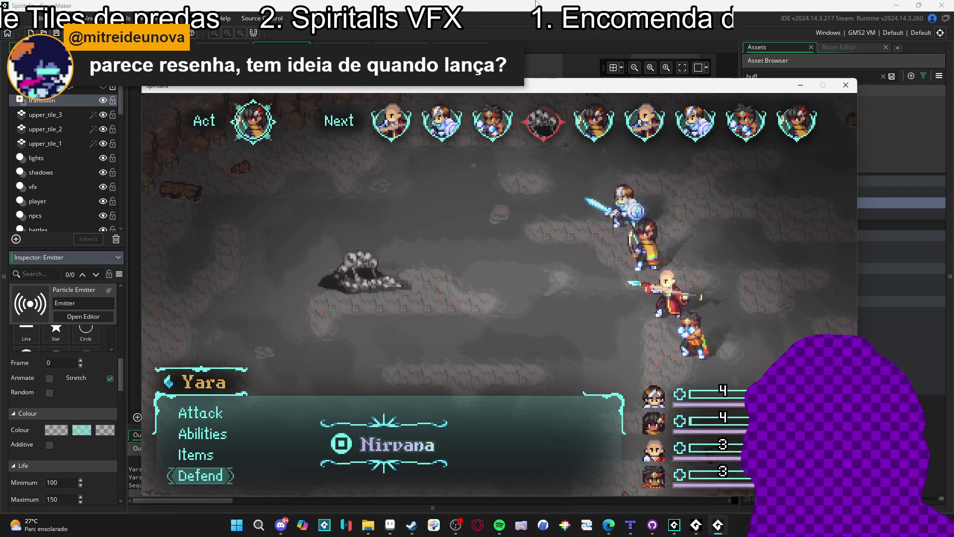
{"action": "key", "text": "Return"}
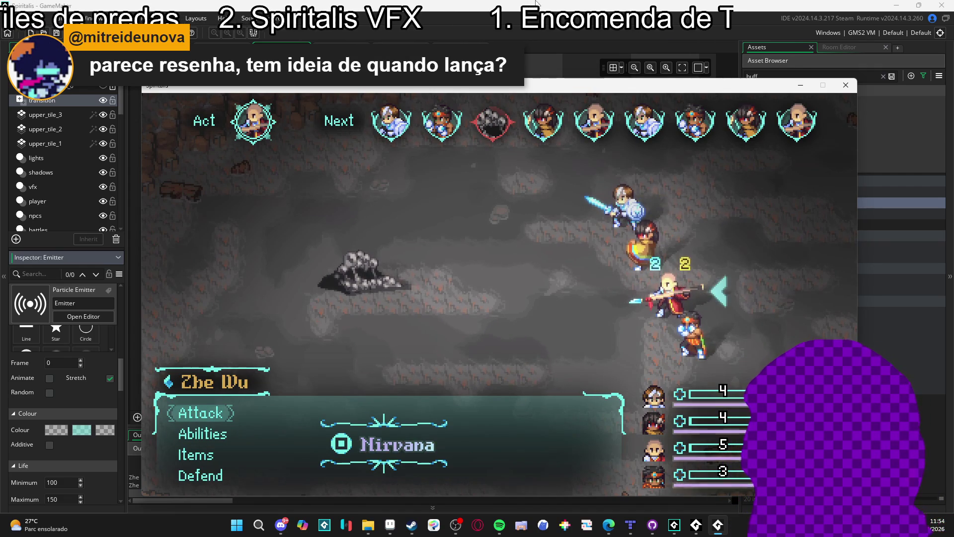
Look through Zhe Wu's battle commands and confirm Defend
{"action": "key", "text": "Down"}
{"action": "key", "text": "Down"}
{"action": "key", "text": "Up"}
{"action": "key", "text": "Up"}
{"action": "key", "text": "Down"}
{"action": "key", "text": "Down"}
{"action": "key", "text": "Up"}
{"action": "key", "text": "Up"}
{"action": "key", "text": "Down"}
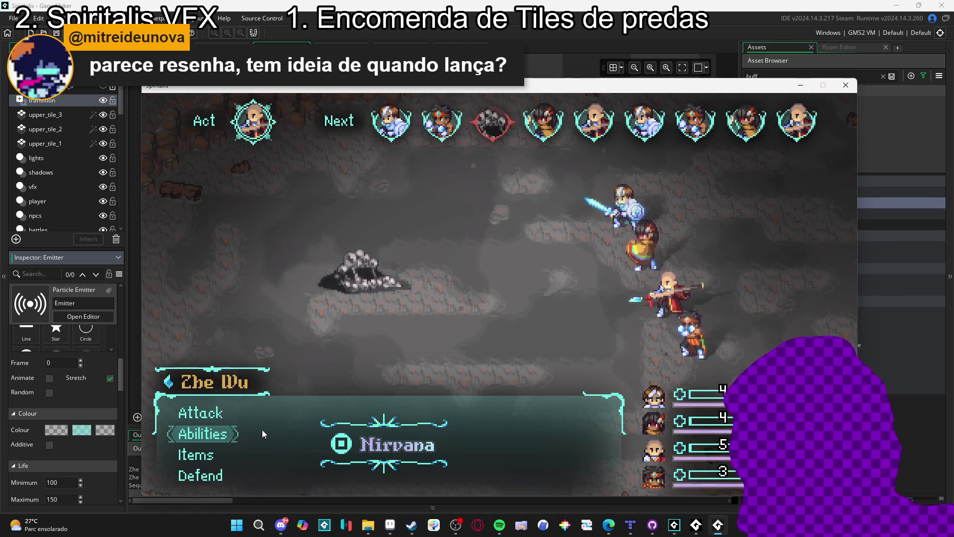
{"action": "key", "text": "Down"}
{"action": "key", "text": "Down"}
{"action": "key", "text": "Return"}
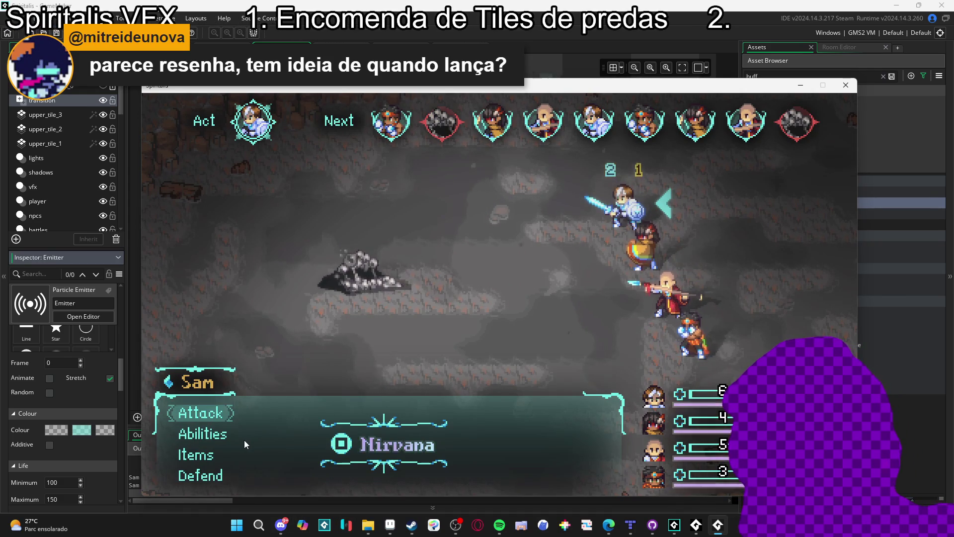
Have Sam hit the Sloth Blob with Cryoslash, then Themba and Yara defend
{"action": "key", "text": "Down"}
{"action": "key", "text": "Return"}
{"action": "key", "text": "Return"}
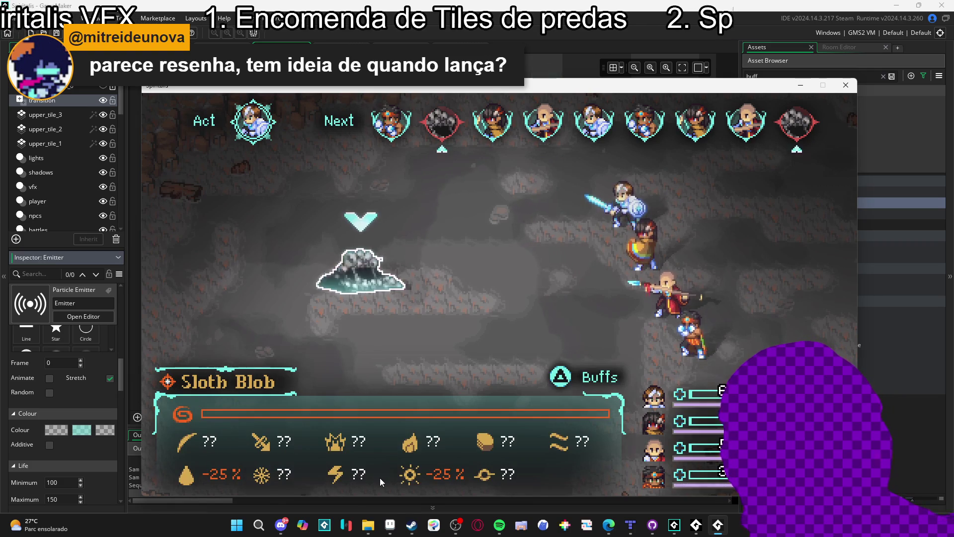
{"action": "key", "text": "Return"}
{"action": "key", "text": "Return"}
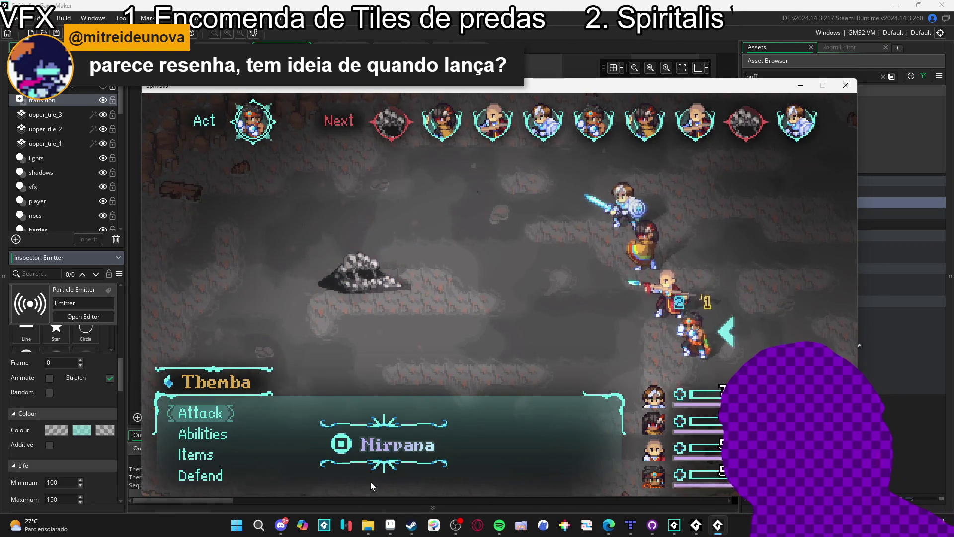
{"action": "key", "text": "Down"}
{"action": "key", "text": "Down"}
{"action": "key", "text": "Down"}
{"action": "key", "text": "Return"}
{"action": "key", "text": "Down"}
{"action": "key", "text": "Down"}
{"action": "key", "text": "Down"}
{"action": "key", "text": "Return"}
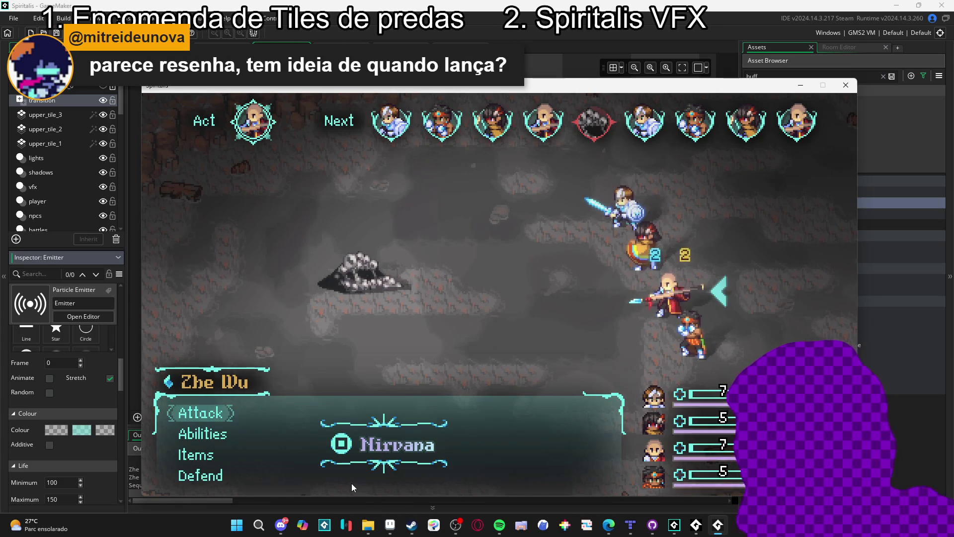